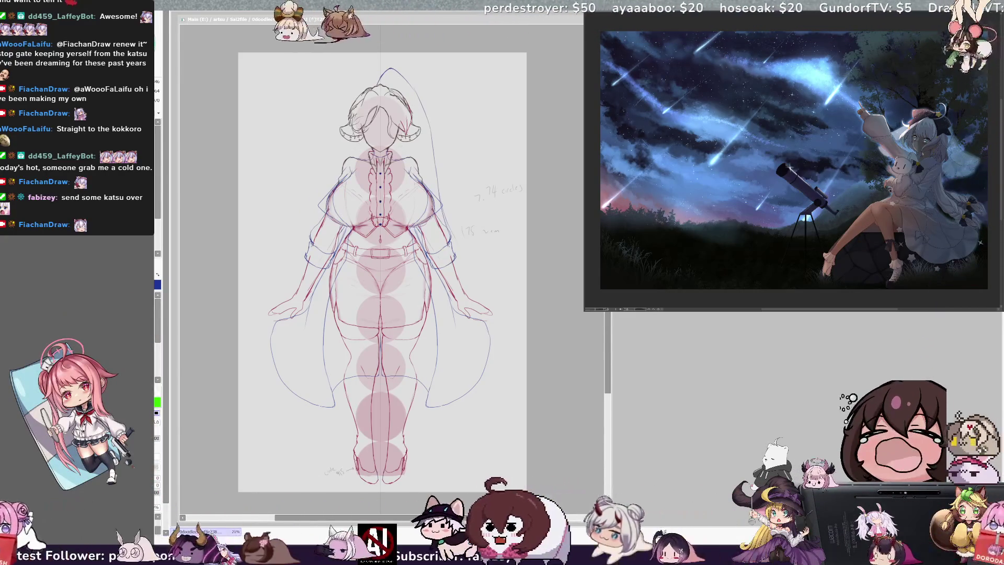
pyautogui.hotkey('alt', 'Tab')
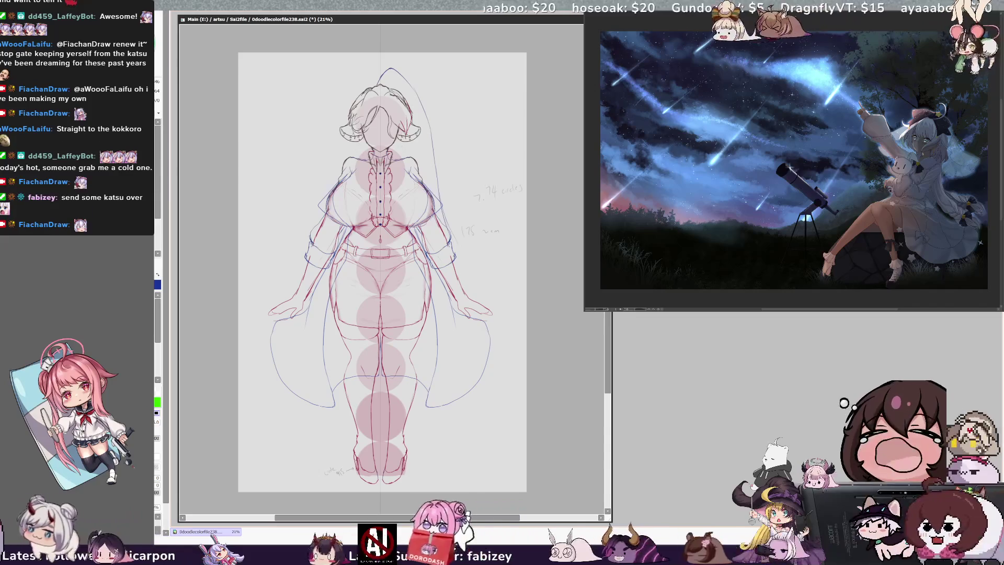
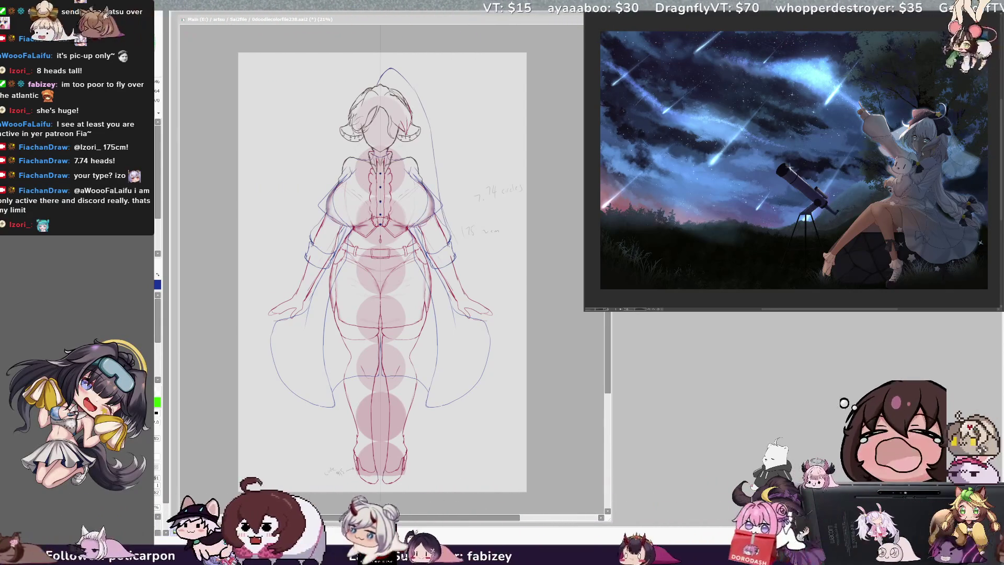
# Draw the ponytail curve arcing right from the top of the head, plus a hair strand beside it.
pyautogui.click(356, 23)
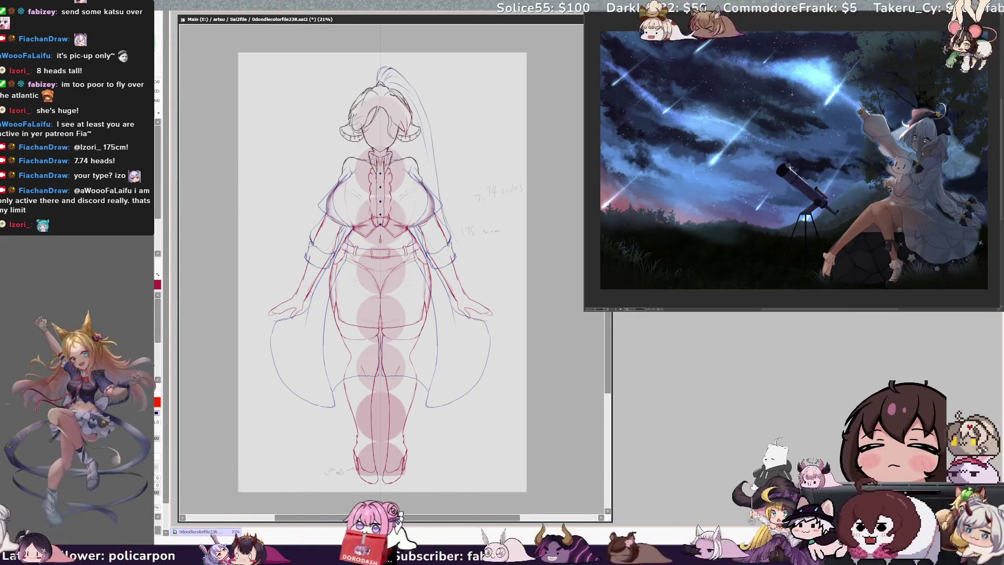
pyautogui.moveTo(386, 67); pyautogui.dragTo(425, 110)
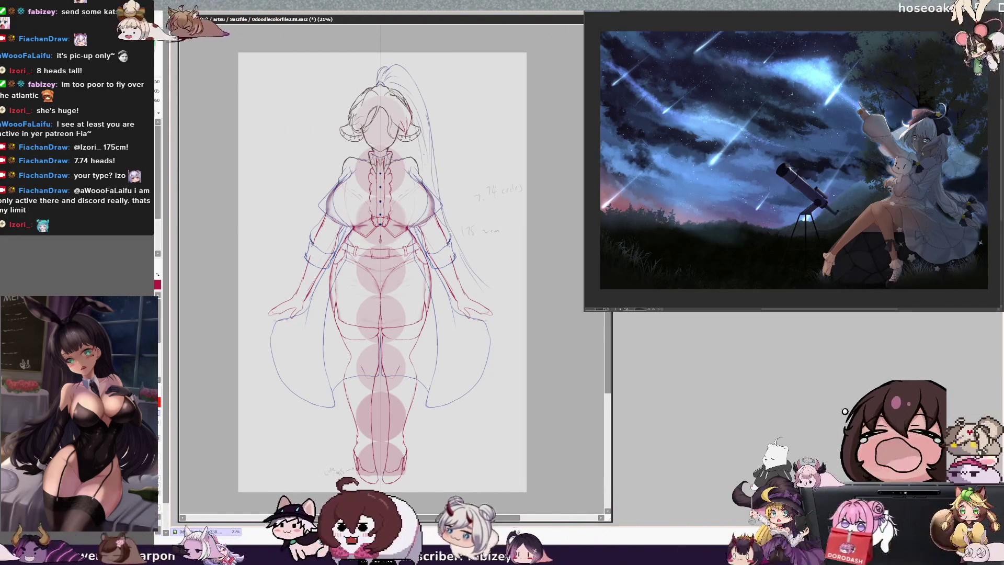
pyautogui.moveTo(492, 287); pyautogui.dragTo(513, 313)
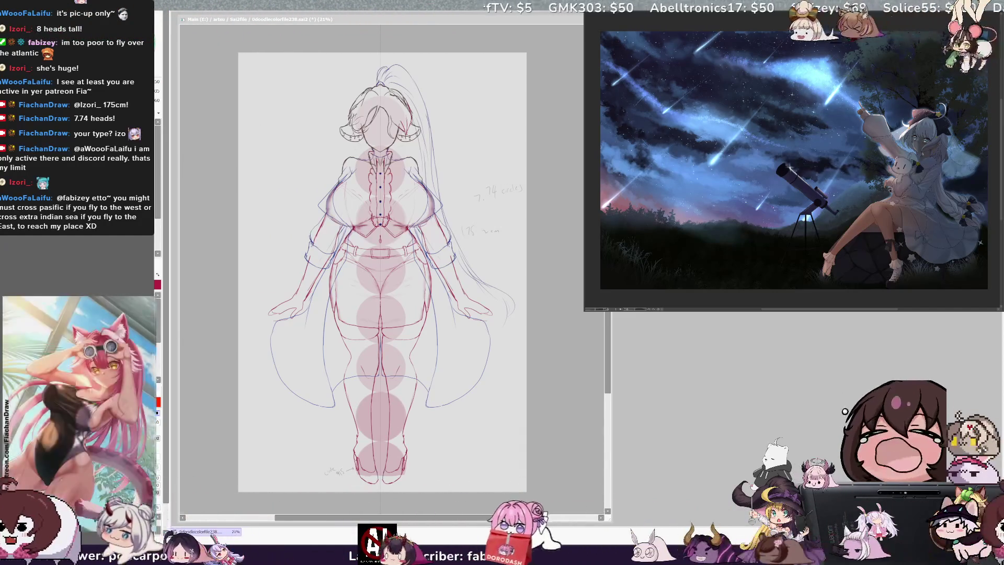
# Refocus the canvas and scroll the view up toward the upper body.
pyautogui.click(433, 422)
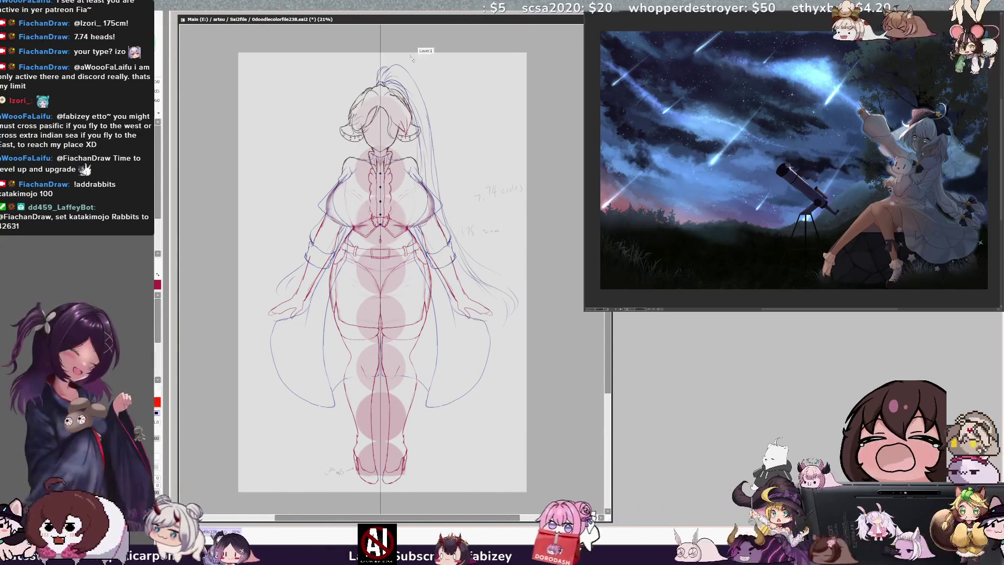
pyautogui.scroll(1, 398, 112)
# Zoom in to 50% on the head and chest and widen the canvas window.
pyautogui.scroll(2, 397, 112)
pyautogui.scroll(1, 398, 112)
pyautogui.moveTo(398, 112); pyautogui.dragTo(382, 115)
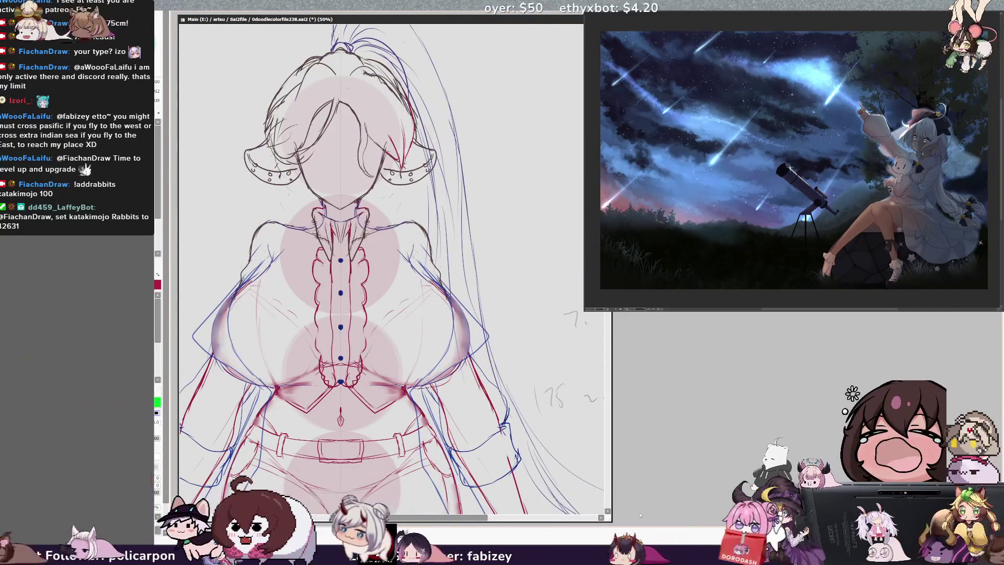
pyautogui.moveTo(640, 516); pyautogui.dragTo(617, 499)
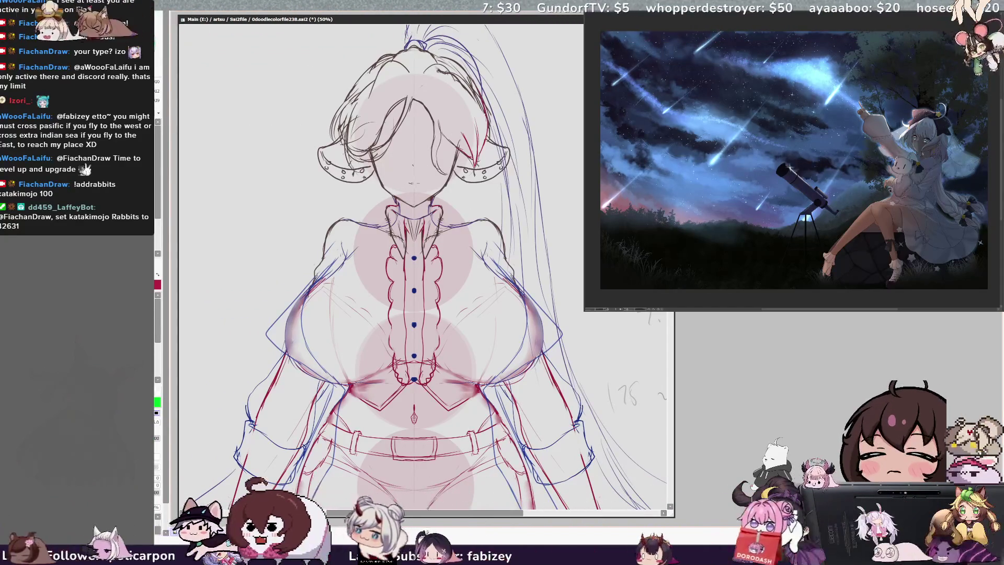
# On Layer2, sketch a band across the eyes, then undo the overlong stroke.
pyautogui.keyDown('ctrl'); pyautogui.keyDown('shift'); pyautogui.click(420, 190); pyautogui.keyUp('shift'); pyautogui.keyUp('ctrl')
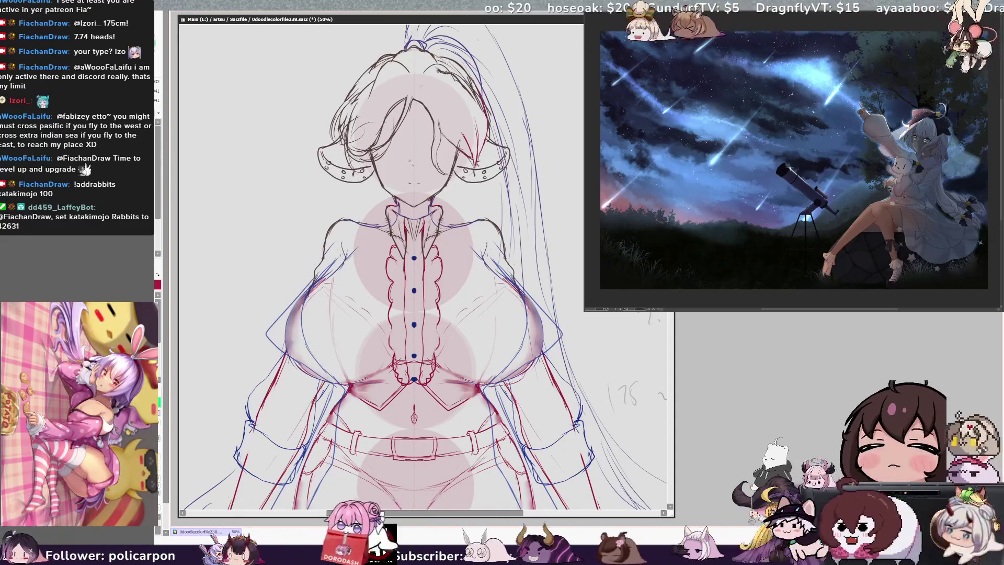
pyautogui.moveTo(375, 157); pyautogui.dragTo(455, 166)
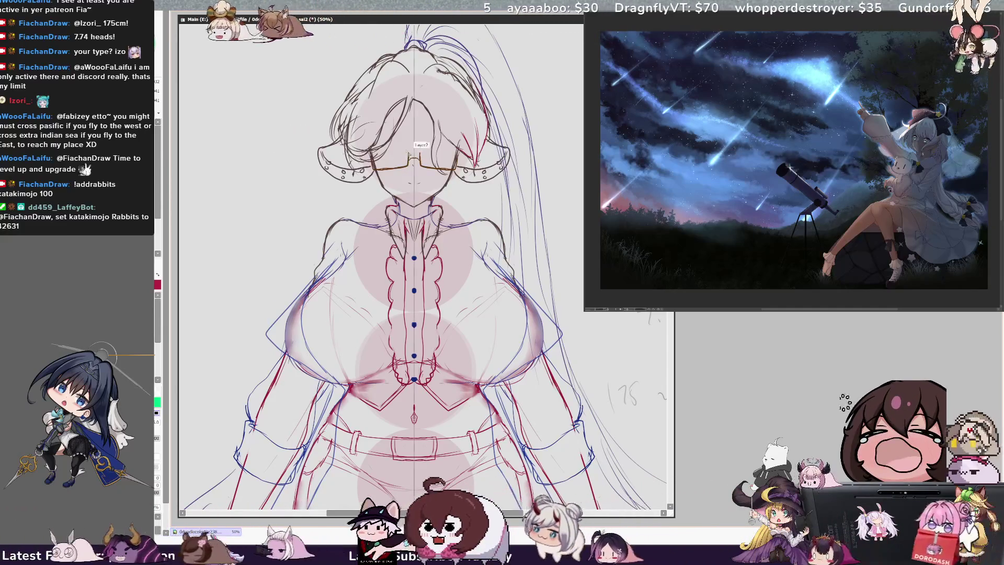
pyautogui.hotkey('ctrl', 'z')
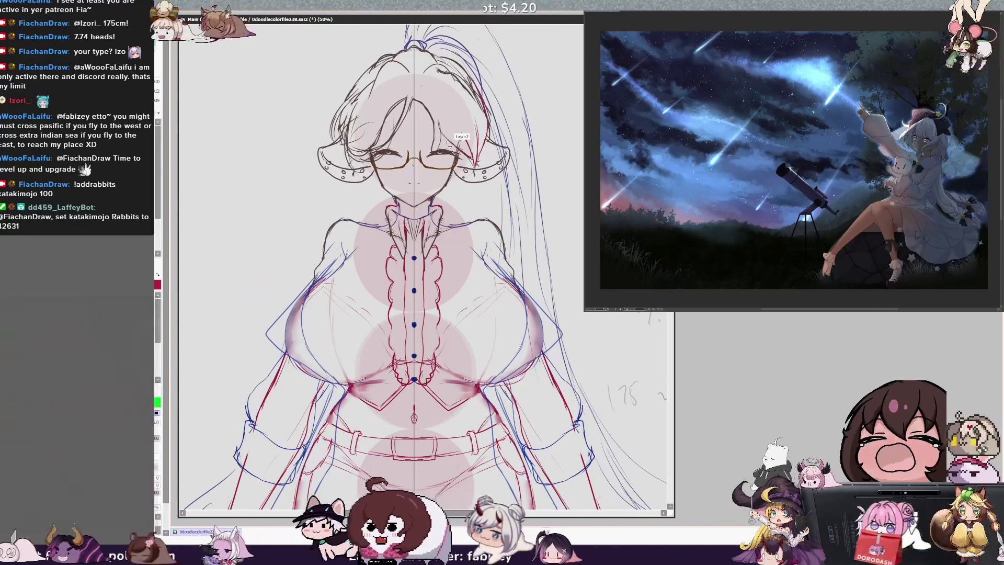
# Continue working on Layer2 around the glasses on the girl's face.
pyautogui.keyDown('ctrl'); pyautogui.keyDown('shift'); pyautogui.click(450, 148); pyautogui.keyUp('shift'); pyautogui.keyUp('ctrl')
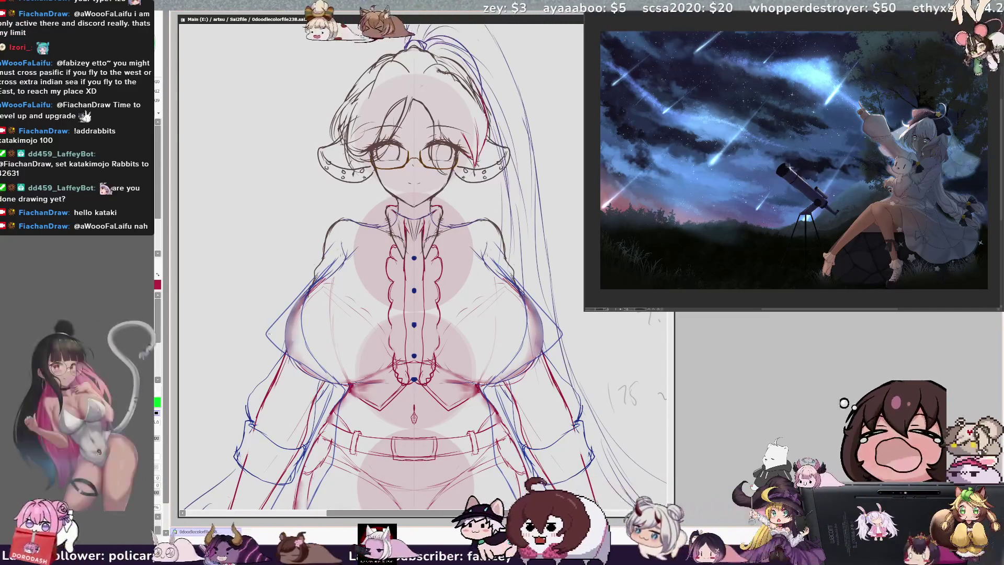
# Undo the last stroke drawn on the glasses.
pyautogui.hotkey('ctrl', 'z')
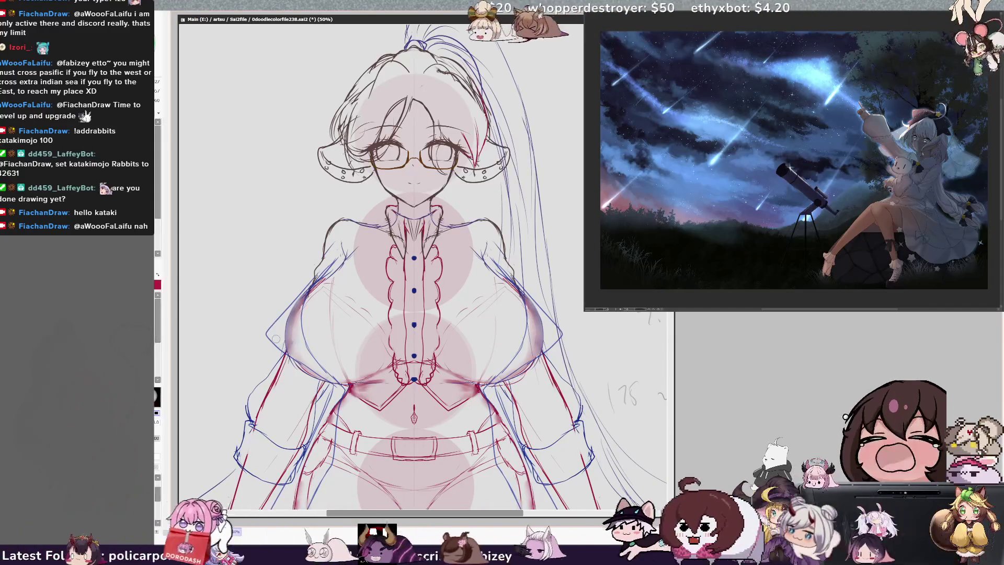
# Undo the recent sleeve and arm strokes and sketch a curved line down the right leg.
pyautogui.hotkey('ctrl', 'z')
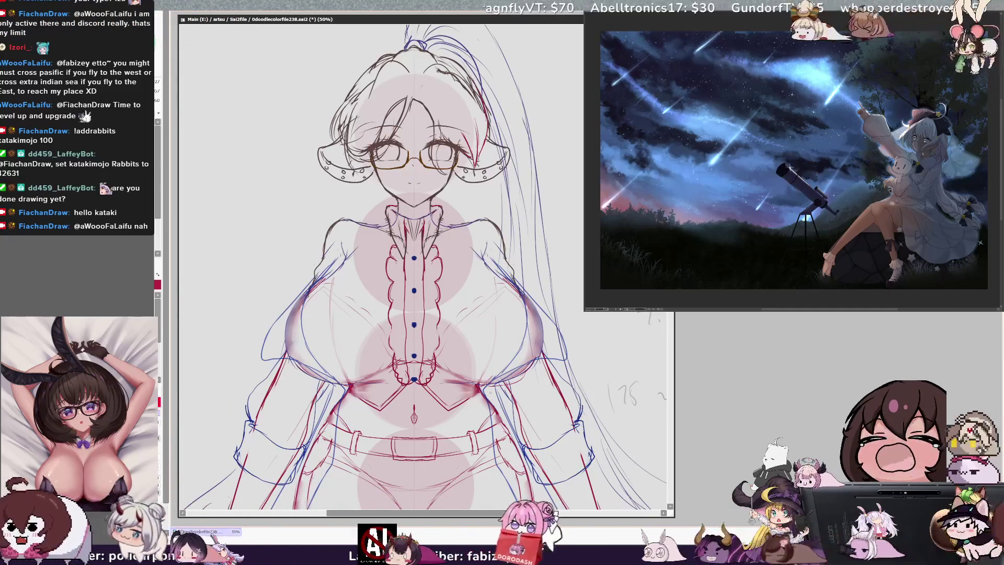
pyautogui.scroll(-5, 422, 267)
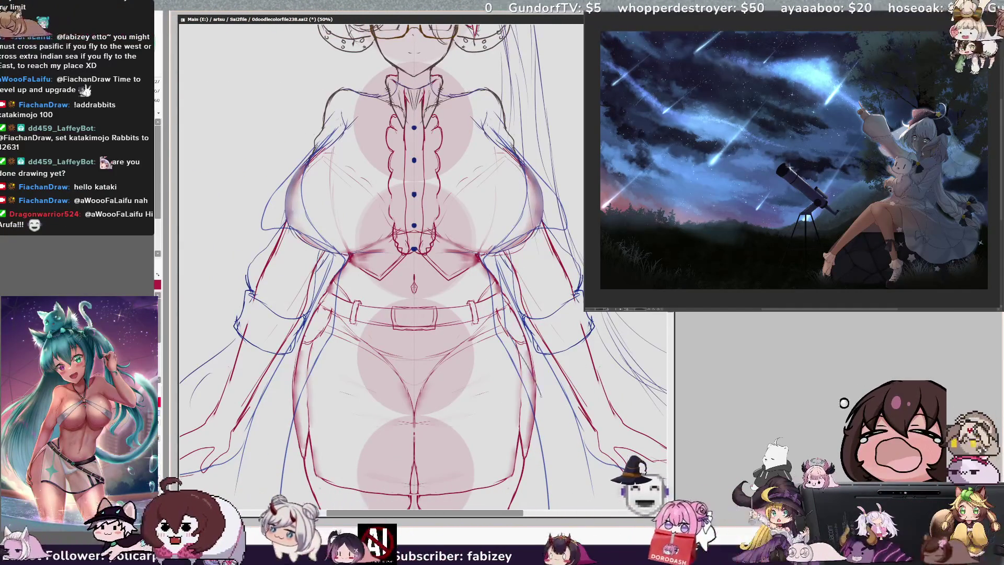
pyautogui.scroll(-8, 423, 266)
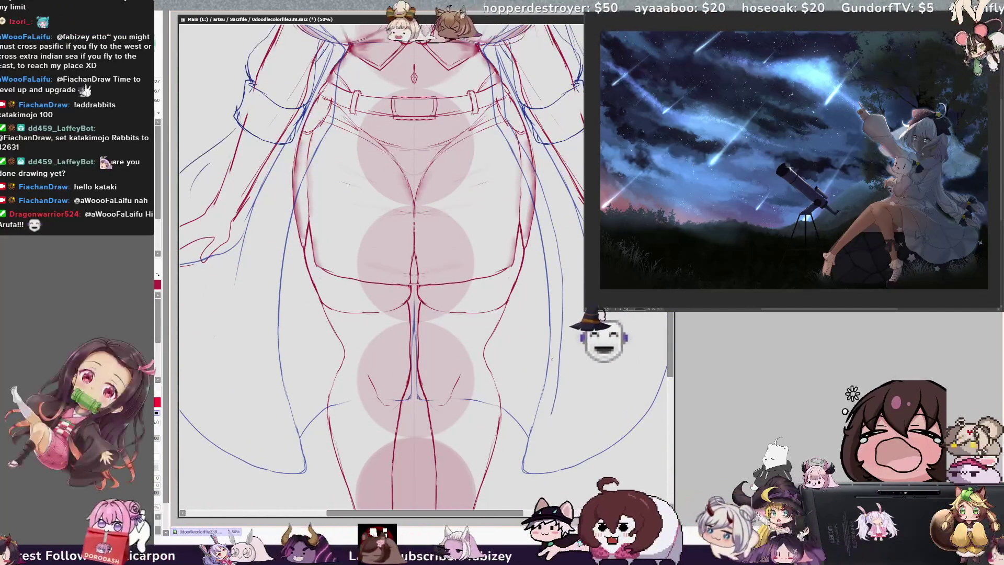
pyautogui.moveTo(564, 340); pyautogui.dragTo(546, 437)
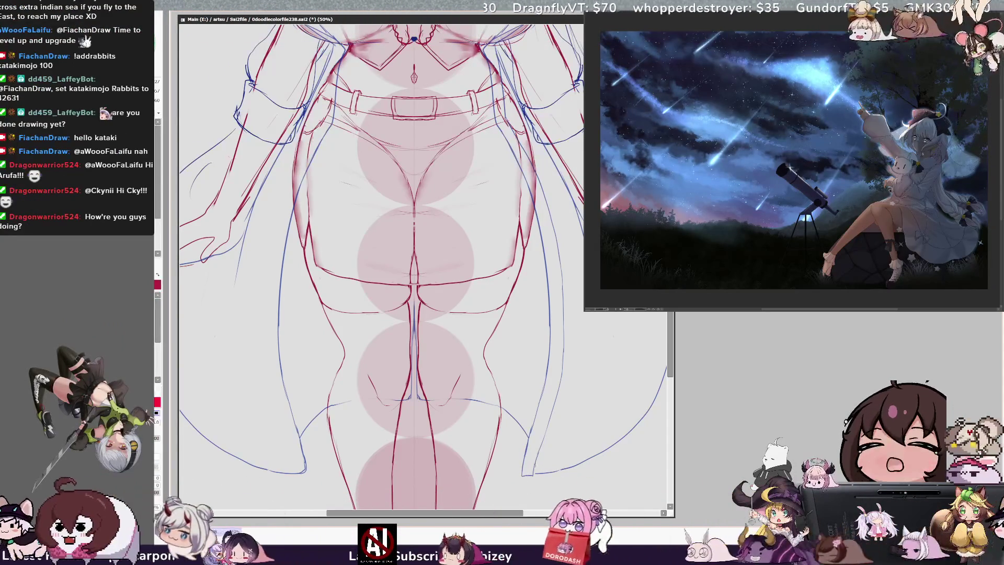
# Scroll back up and zoom out to 25% to see the whole figure.
pyautogui.scroll(1, 380, 262)
pyautogui.scroll(1, 381, 262)
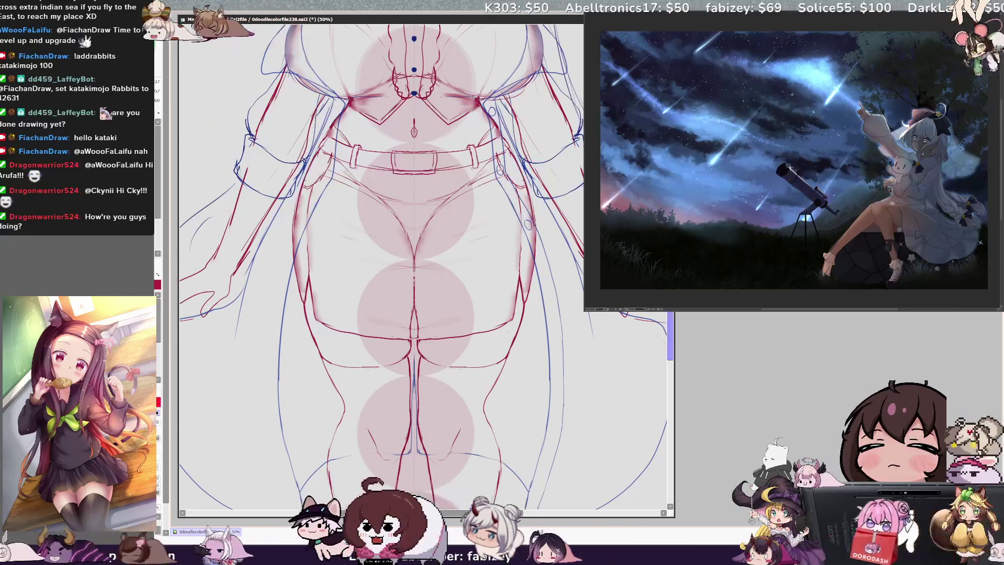
pyautogui.scroll(-2, 382, 262)
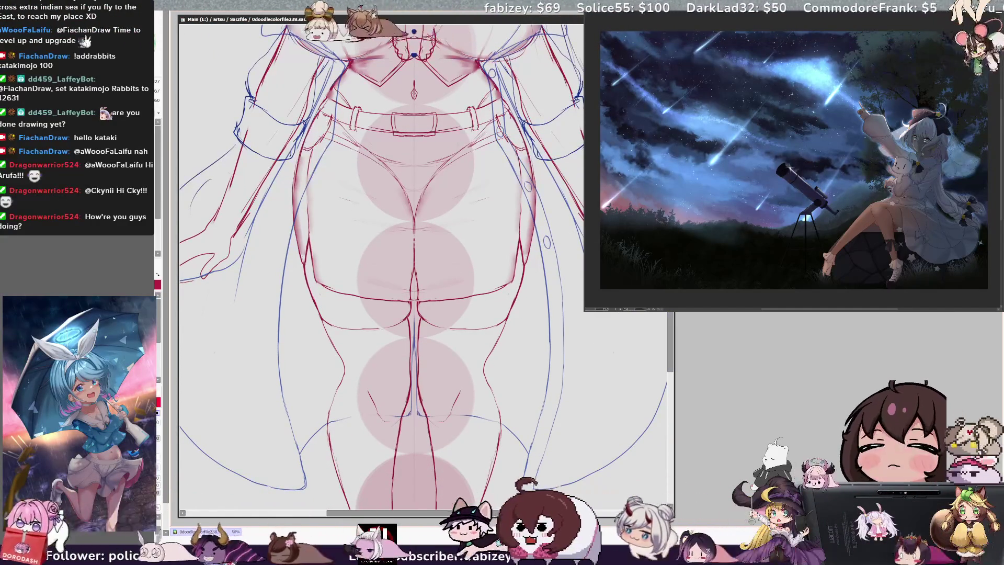
pyautogui.scroll(10, 381, 262)
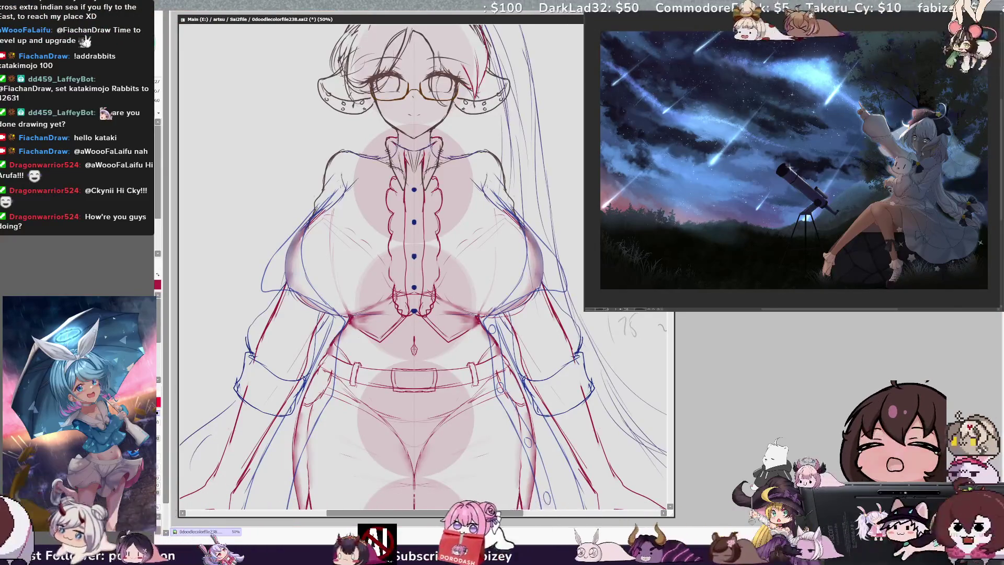
pyautogui.press('-')
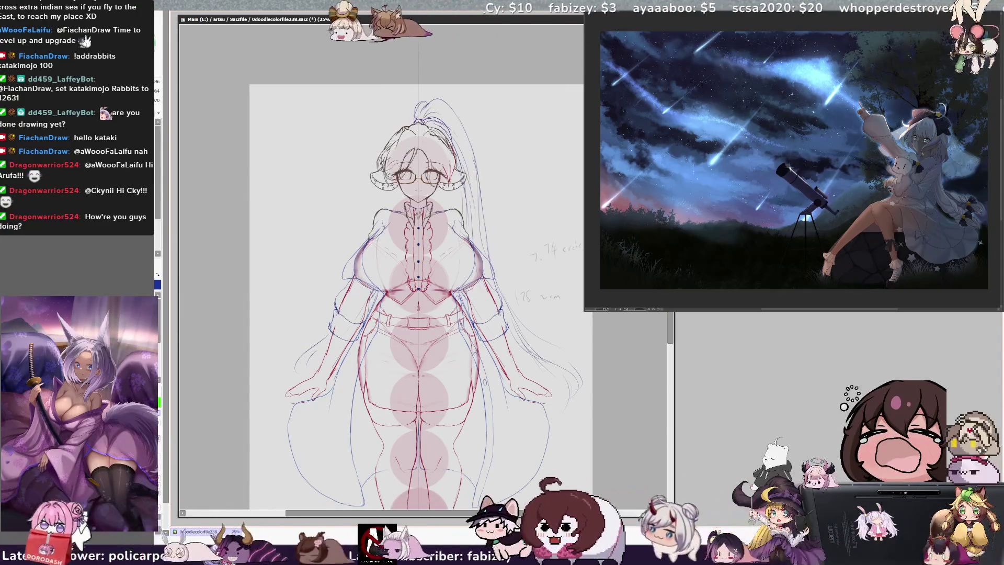
pyautogui.scroll(-1, 670, 332)
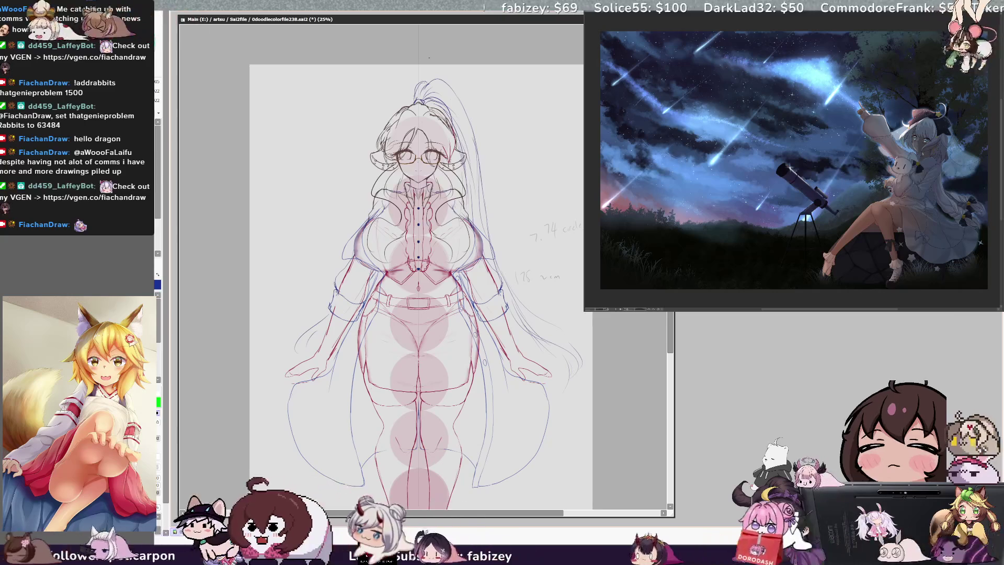
# Scroll the view and zoom out from 25% to 21% so the whole page fits.
pyautogui.moveTo(671, 342); pyautogui.dragTo(672, 365)
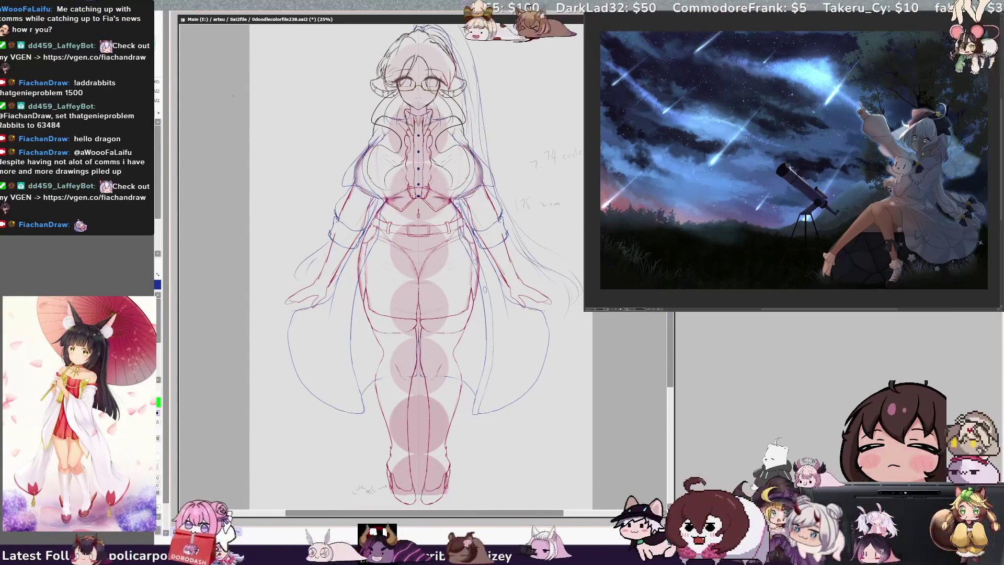
pyautogui.press('-')
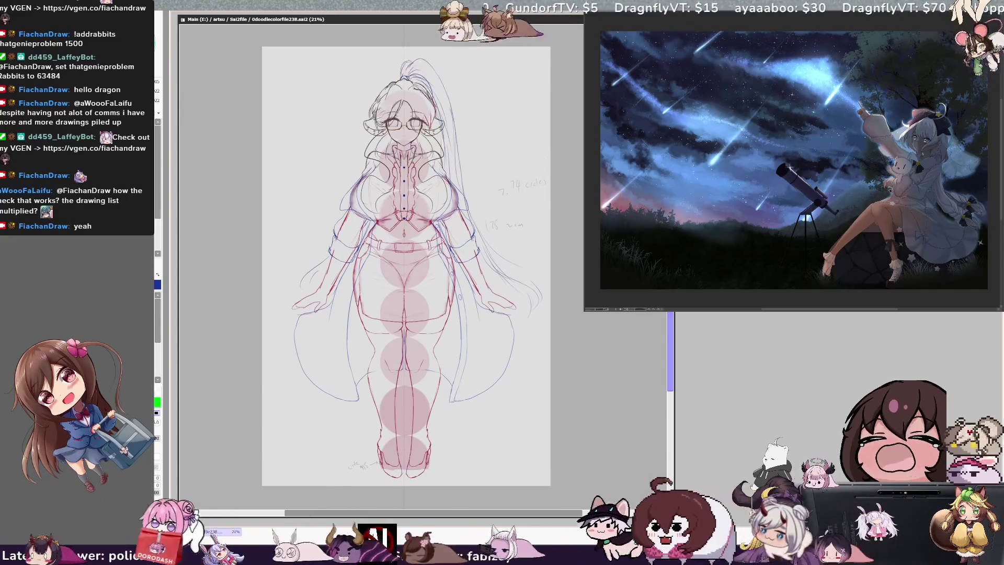
# Scroll and narrow the drawing window, then switch focus away from it.
pyautogui.scroll(1, 406, 262)
pyautogui.scroll(1, 406, 261)
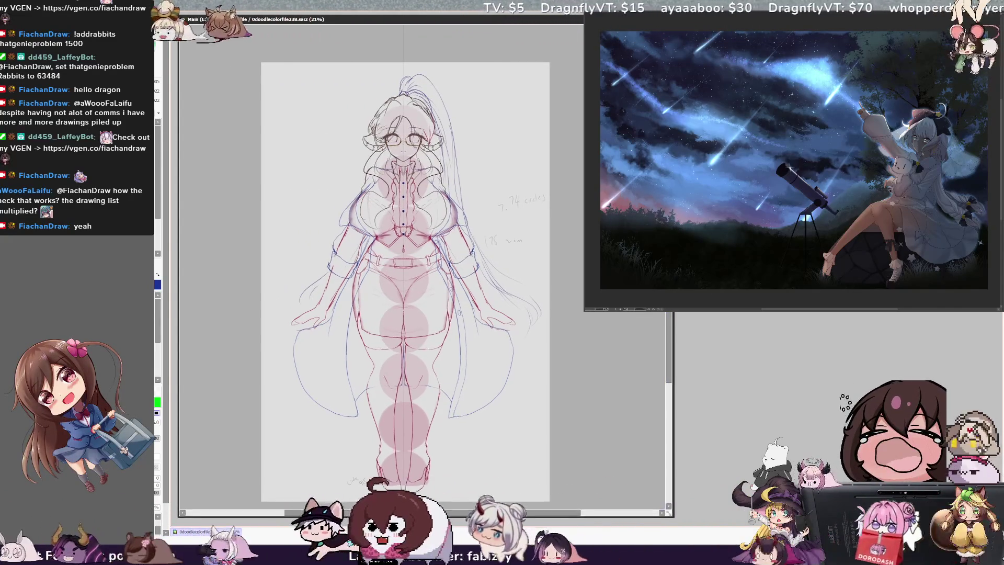
pyautogui.moveTo(674, 366); pyautogui.dragTo(575, 366)
pyautogui.moveTo(355, 272); pyautogui.dragTo(378, 261)
pyautogui.moveTo(472, 508); pyautogui.dragTo(469, 508)
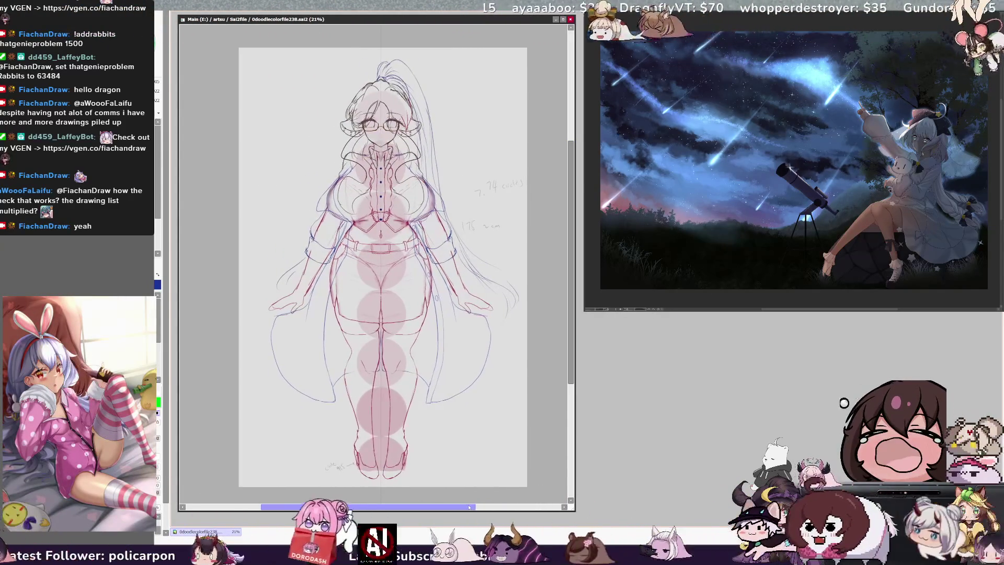
pyautogui.click(762, 389)
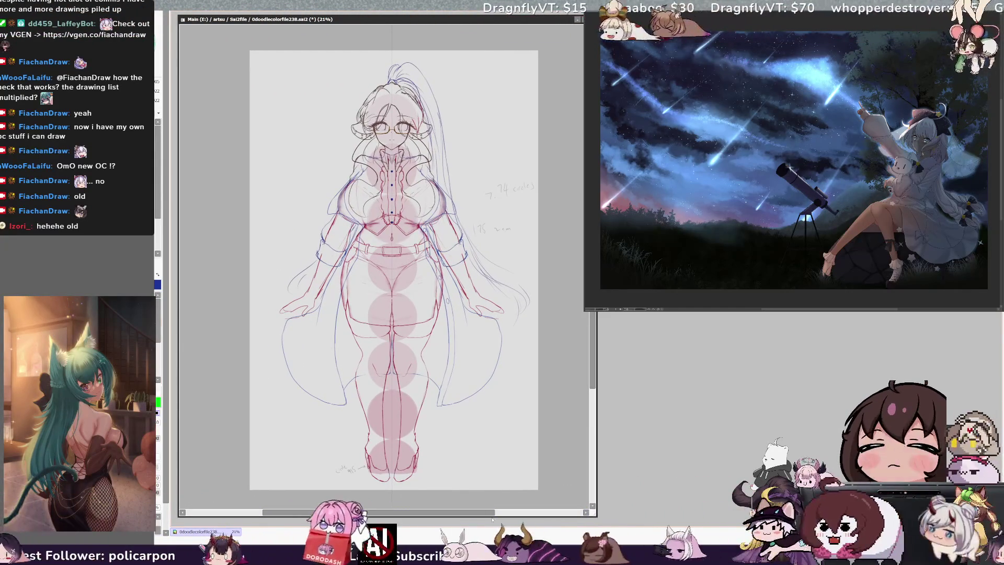
# Move the document window up-left and enlarge it to show more of the two-girl sketch.
pyautogui.moveTo(492, 514); pyautogui.dragTo(499, 514)
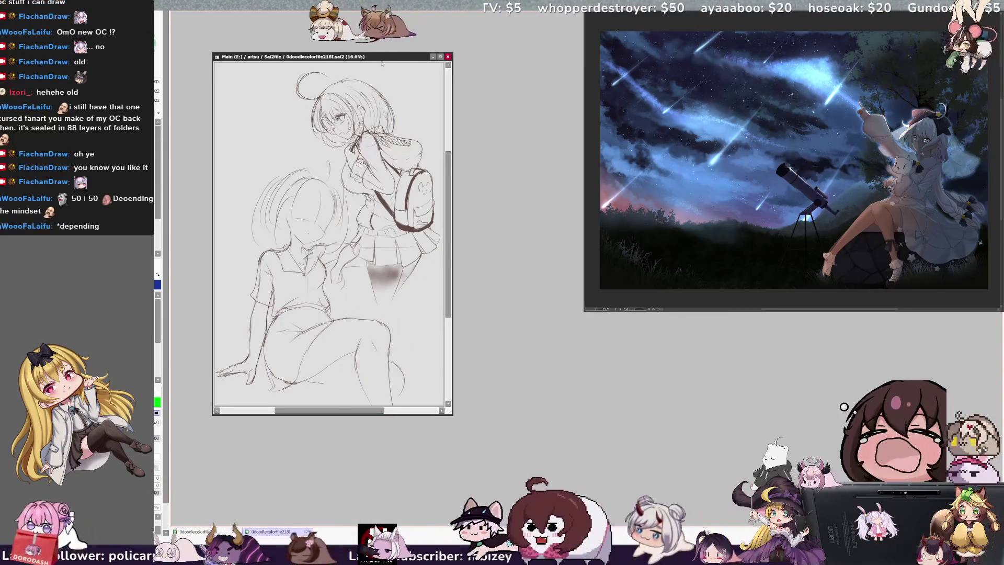
pyautogui.moveTo(382, 58); pyautogui.dragTo(344, 20)
pyautogui.moveTo(414, 376); pyautogui.dragTo(570, 514)
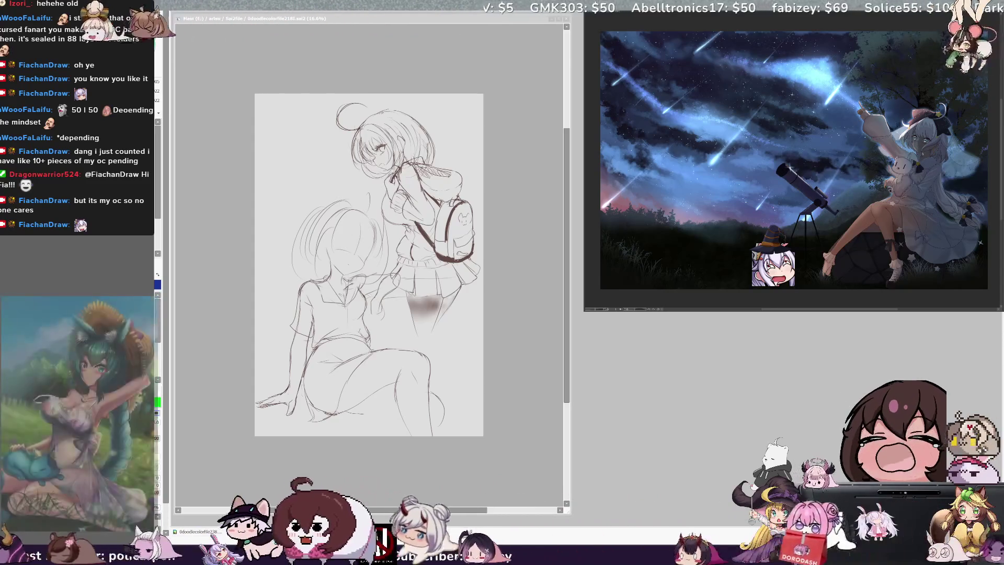
# Return to the drawing, zoom in to 25%, and pan down to the page's lower edge.
pyautogui.hotkey('alt', 'Tab')
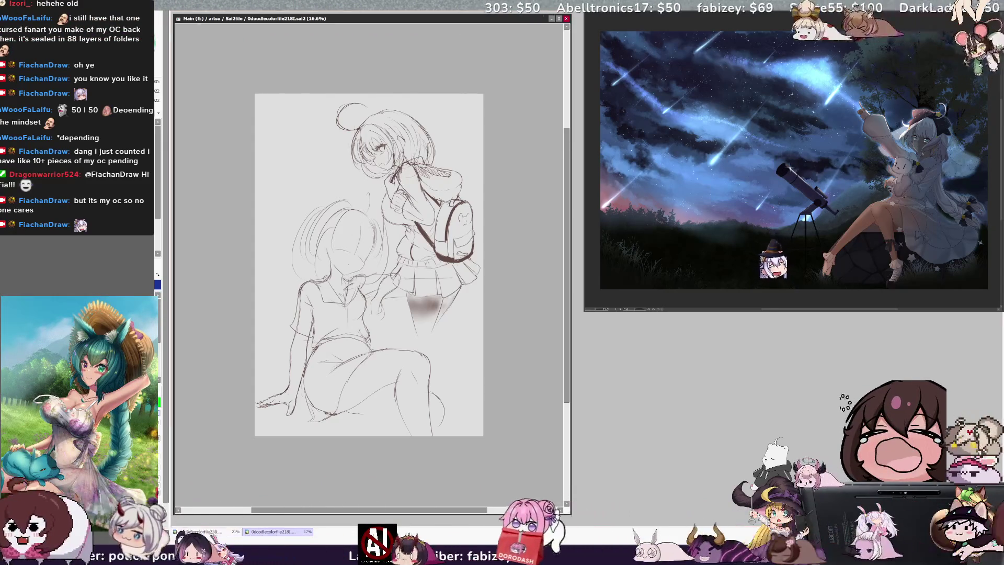
pyautogui.hotkey('ctrl', '+')
pyautogui.moveTo(561, 474)
pyautogui.mouseDown()
pyautogui.moveTo(617, 400)
pyautogui.moveTo(615, 325)
pyautogui.mouseUp()
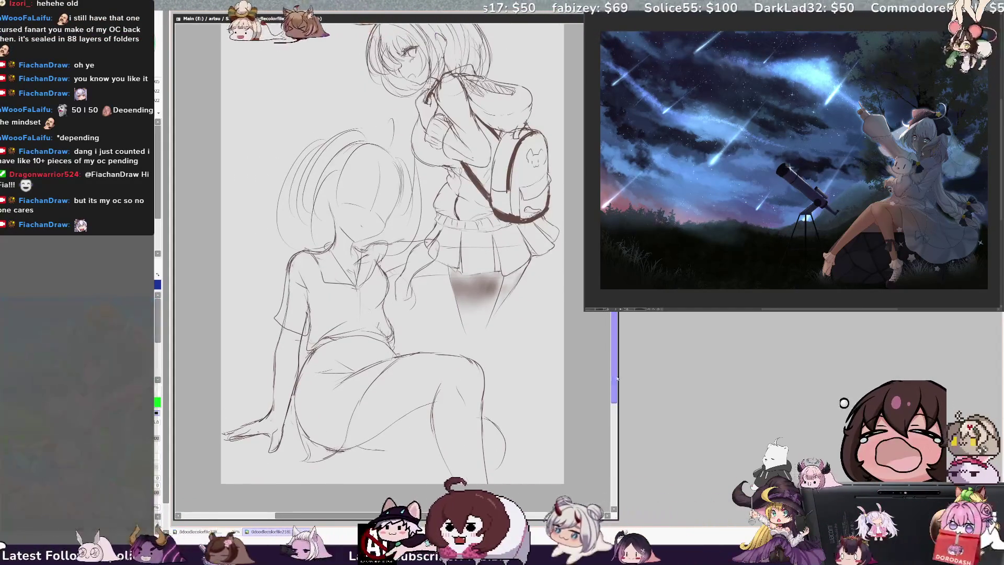
pyautogui.moveTo(614, 340); pyautogui.dragTo(615, 346)
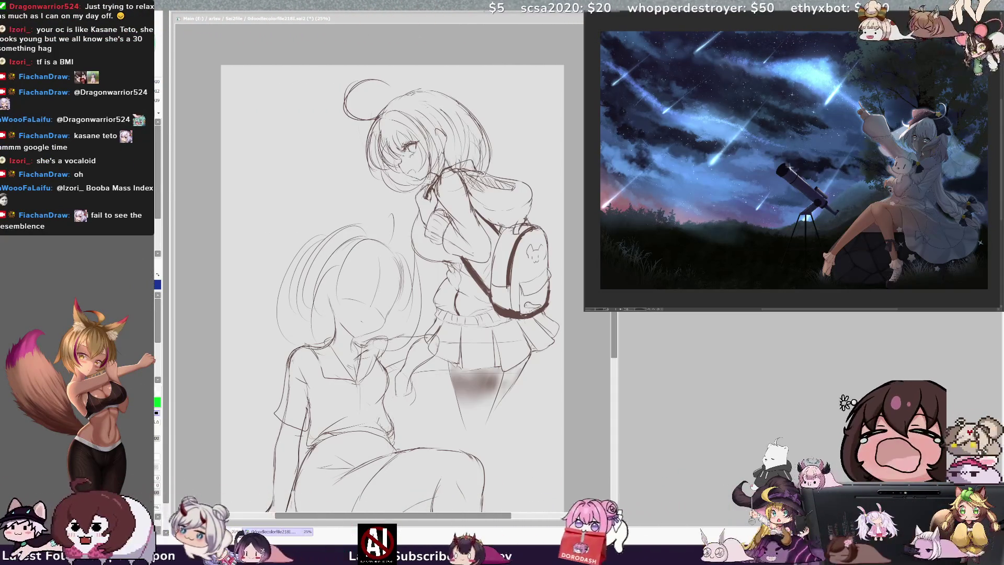
# Flip the view horizontally and back to check the sketch, then save it.
pyautogui.scroll(-5, 393, 262)
pyautogui.scroll(4, 392, 261)
pyautogui.press('h')
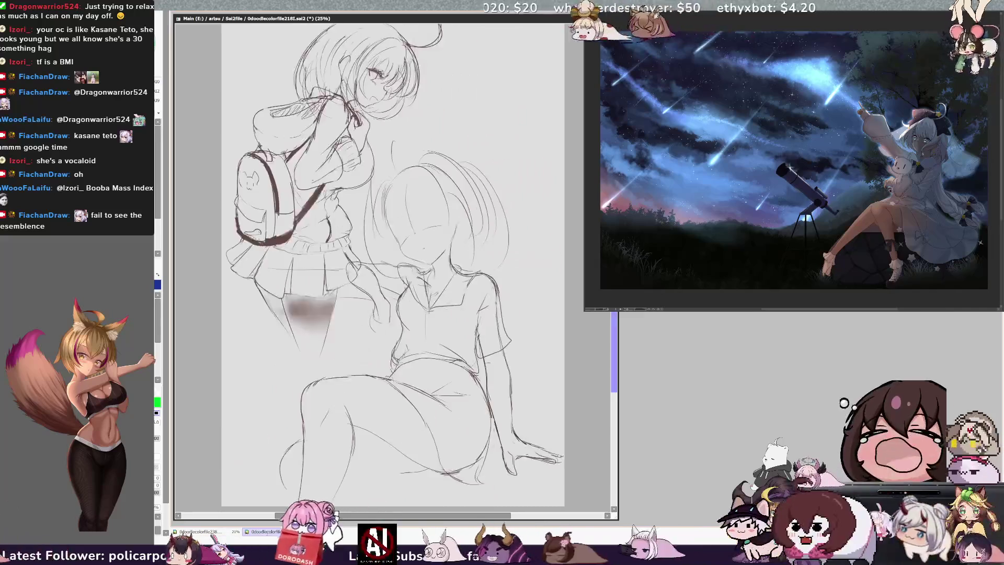
pyautogui.scroll(1, 392, 261)
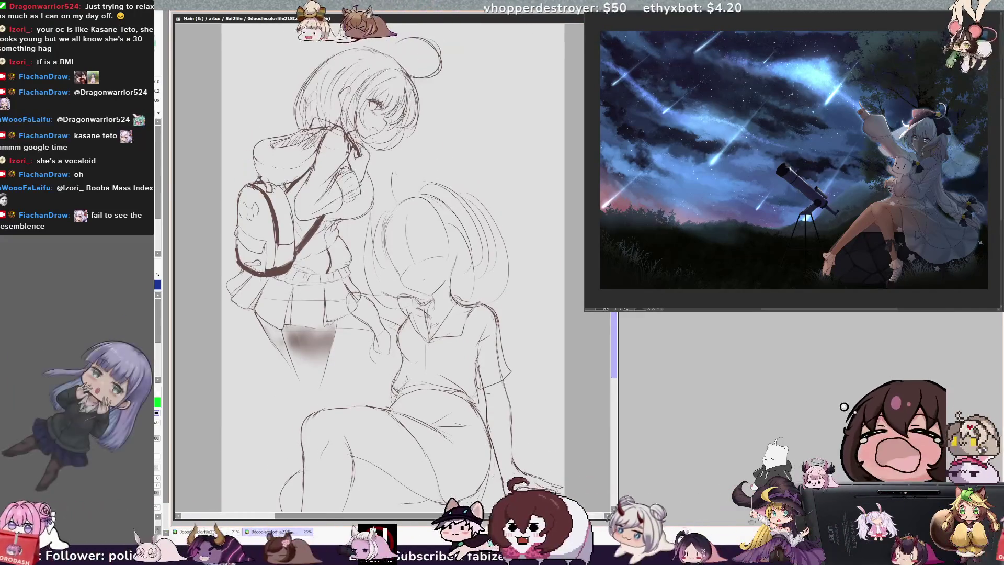
pyautogui.scroll(-4, 392, 261)
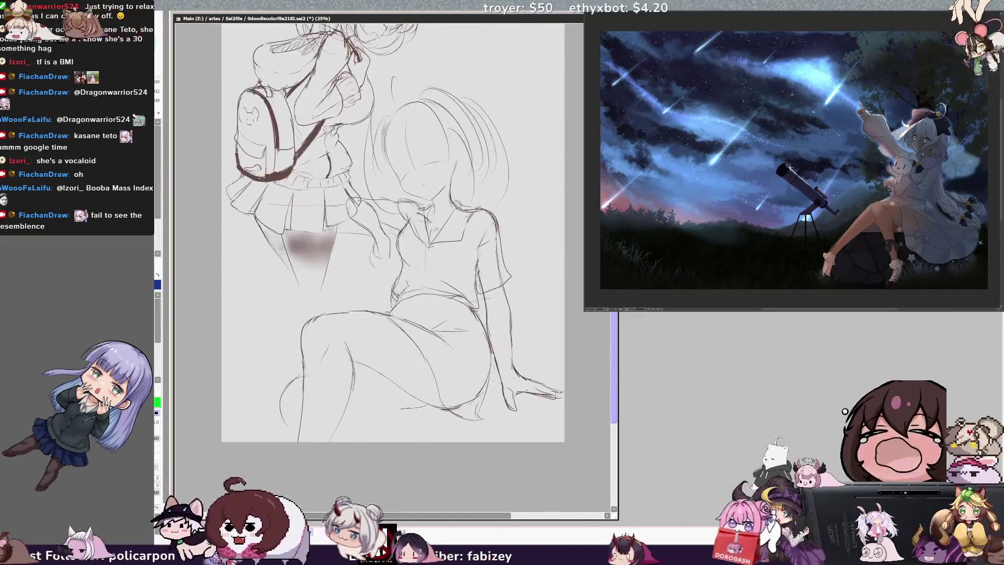
pyautogui.scroll(7, 392, 261)
pyautogui.press('h')
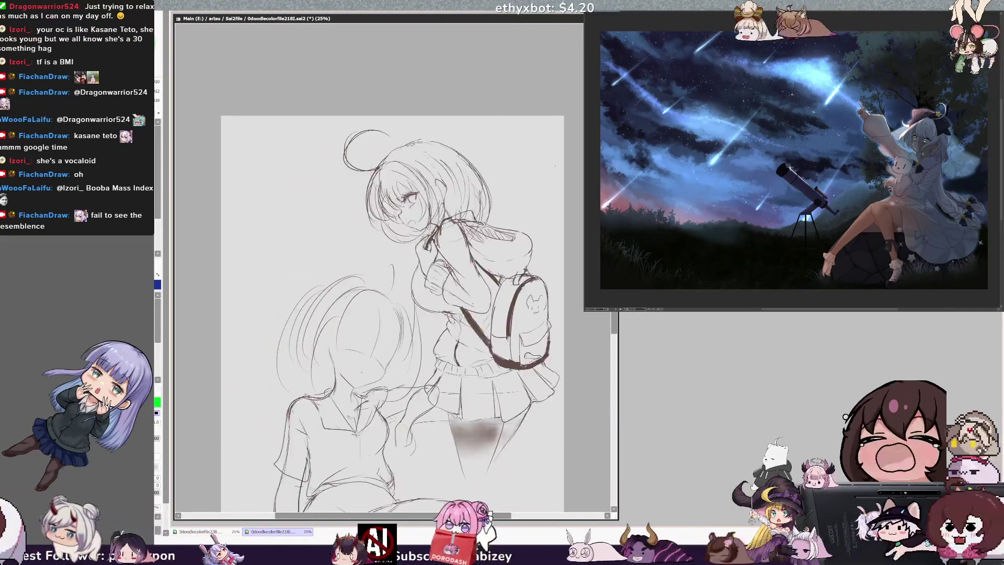
pyautogui.scroll(-2, 392, 283)
pyautogui.hotkey('ctrl', 's')
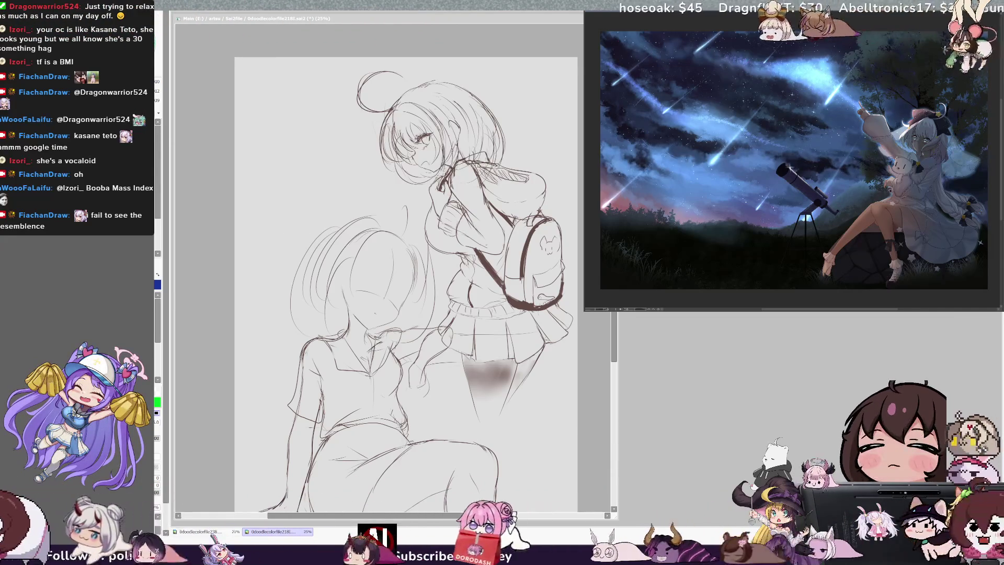
# Rough in strokes around the seated girl in mirrored view, undo them, and mirror again.
pyautogui.press('h')
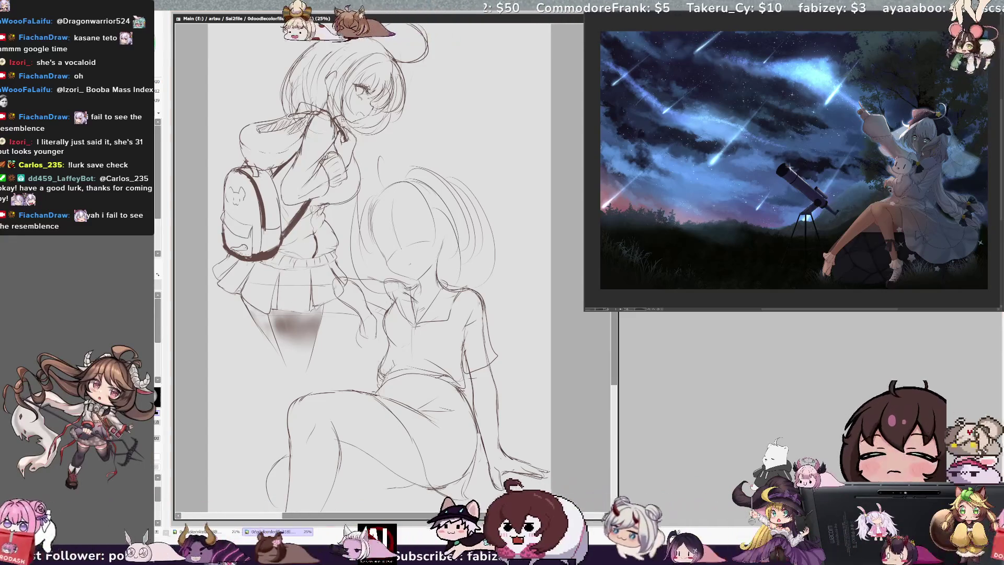
pyautogui.moveTo(518, 325); pyautogui.dragTo(387, 489)
pyautogui.moveTo(550, 319); pyautogui.dragTo(460, 499)
pyautogui.press('h')
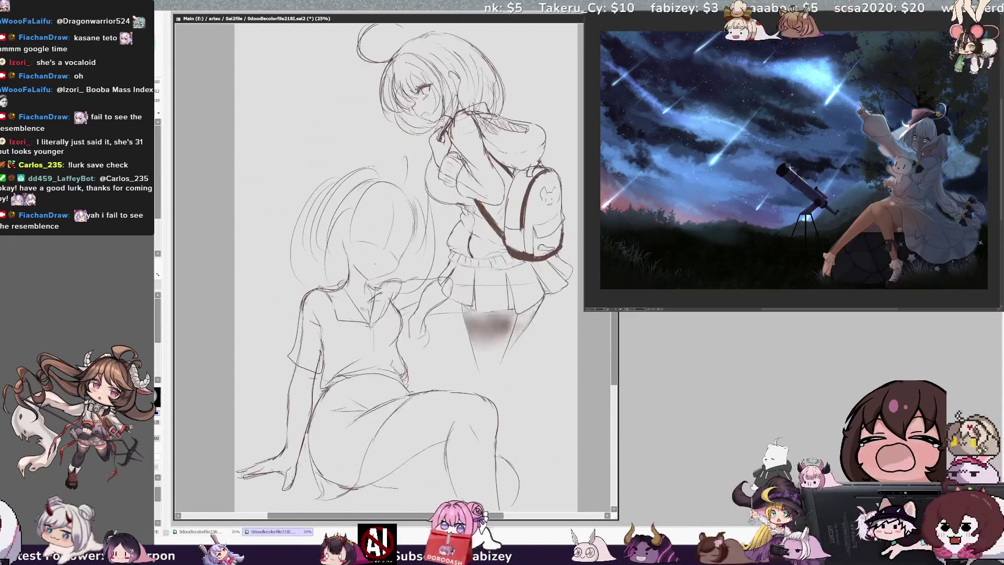
pyautogui.moveTo(238, 327); pyautogui.dragTo(314, 489)
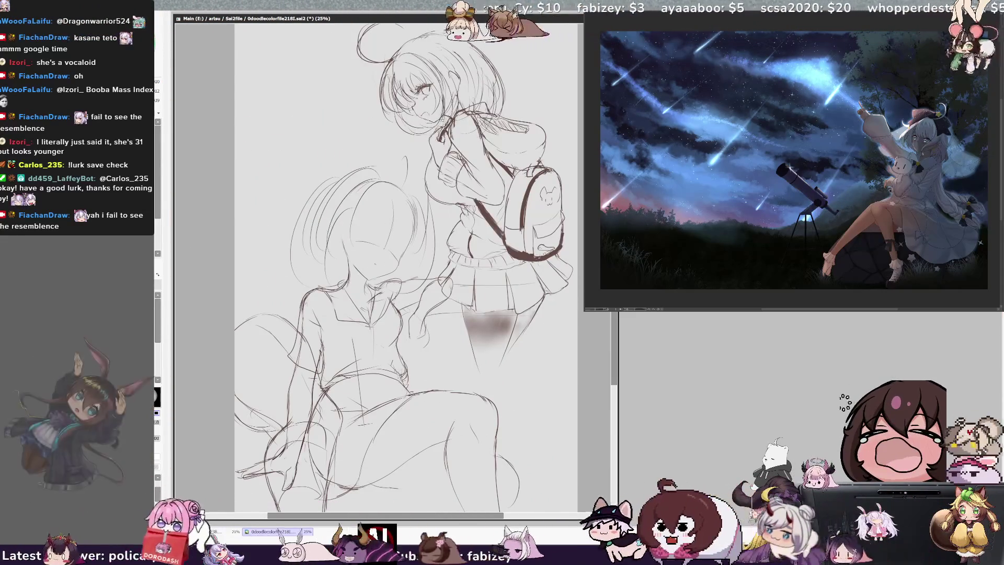
pyautogui.moveTo(240, 402); pyautogui.dragTo(366, 486)
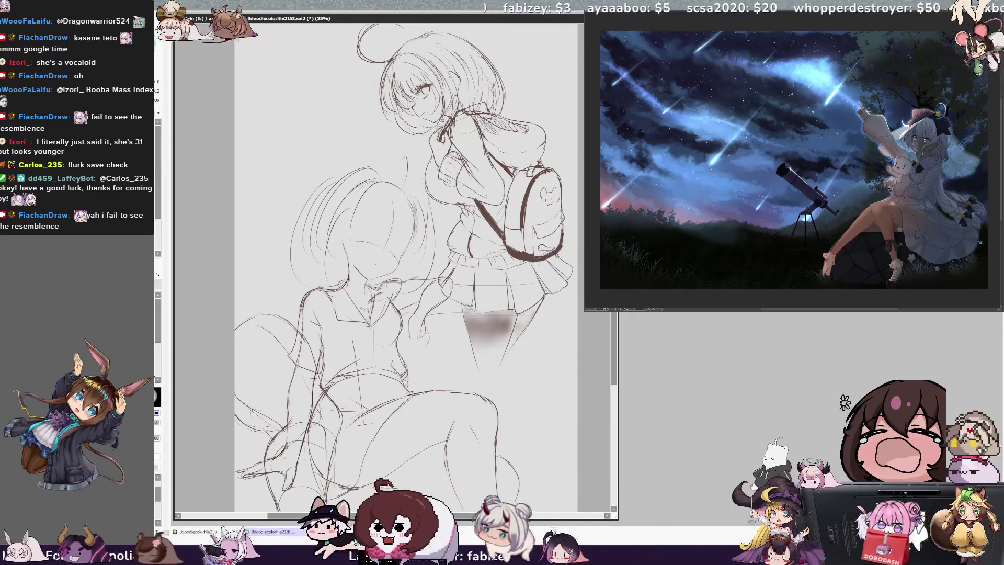
pyautogui.hotkey('ctrl', 'z')
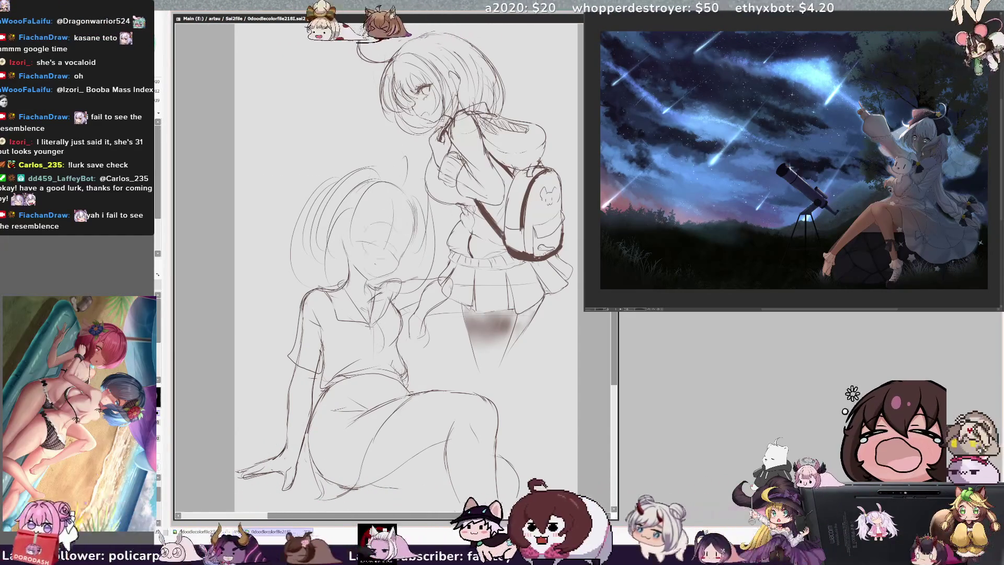
pyautogui.press('h')
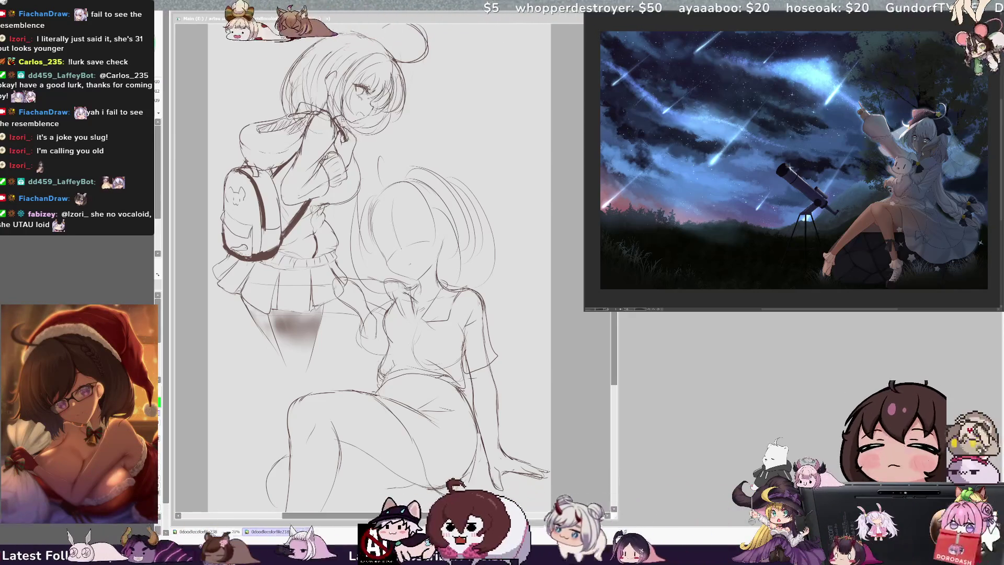
# Undo the stray circle sketched over the seated girl's chest and flip the canvas view back to normal.
pyautogui.moveTo(421, 324); pyautogui.dragTo(419, 325)
pyautogui.hotkey('ctrl', 'z')
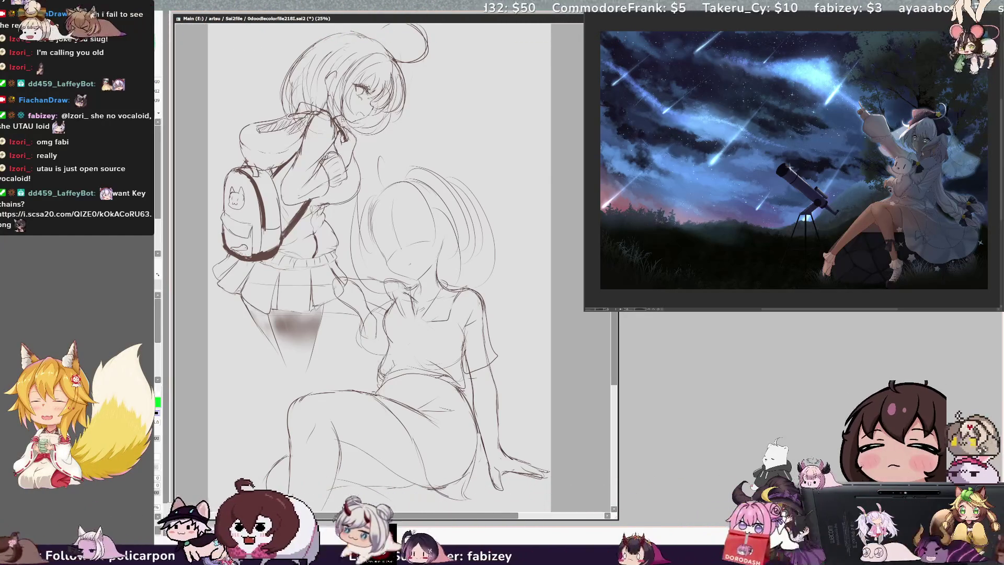
pyautogui.press('h')
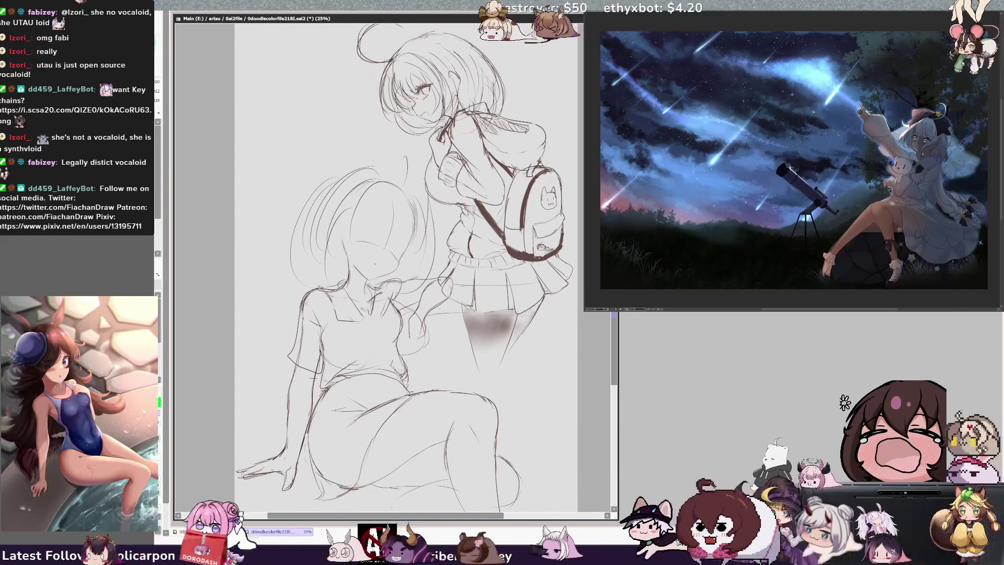
pyautogui.scroll(2, 406, 267)
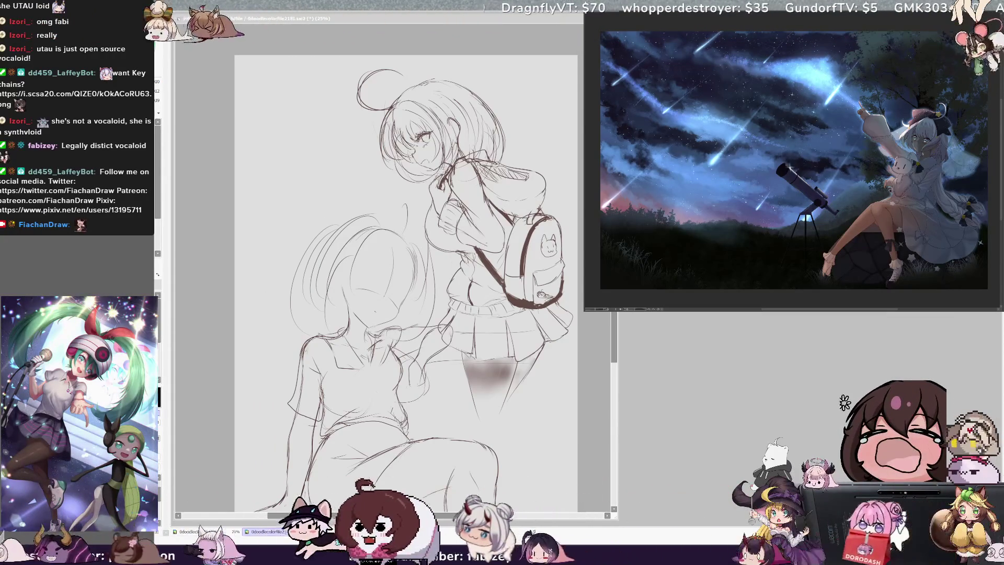
pyautogui.click(576, 245)
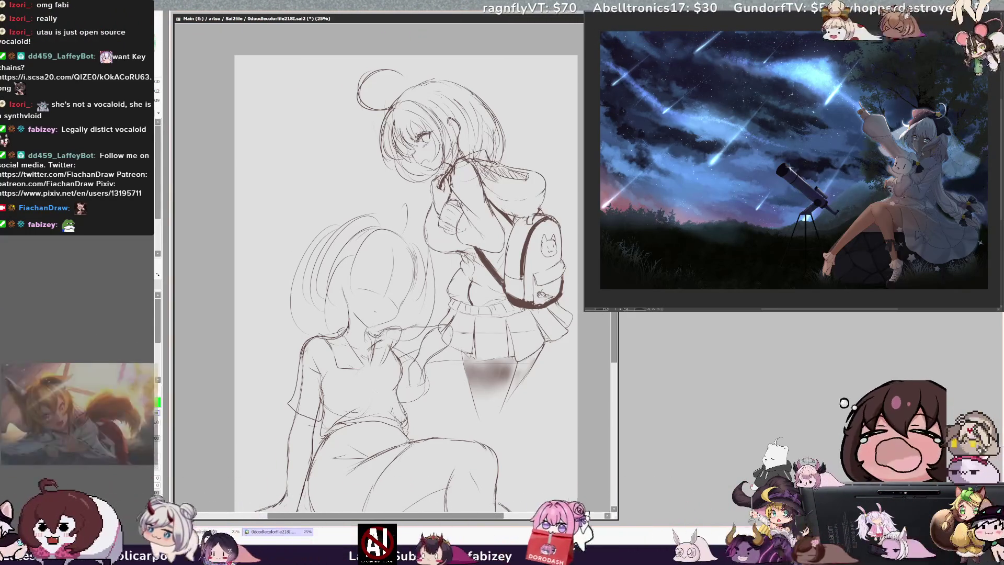
# Undo the latest pencil stroke on the standing girl's collar and strap.
pyautogui.scroll(-2, 397, 282)
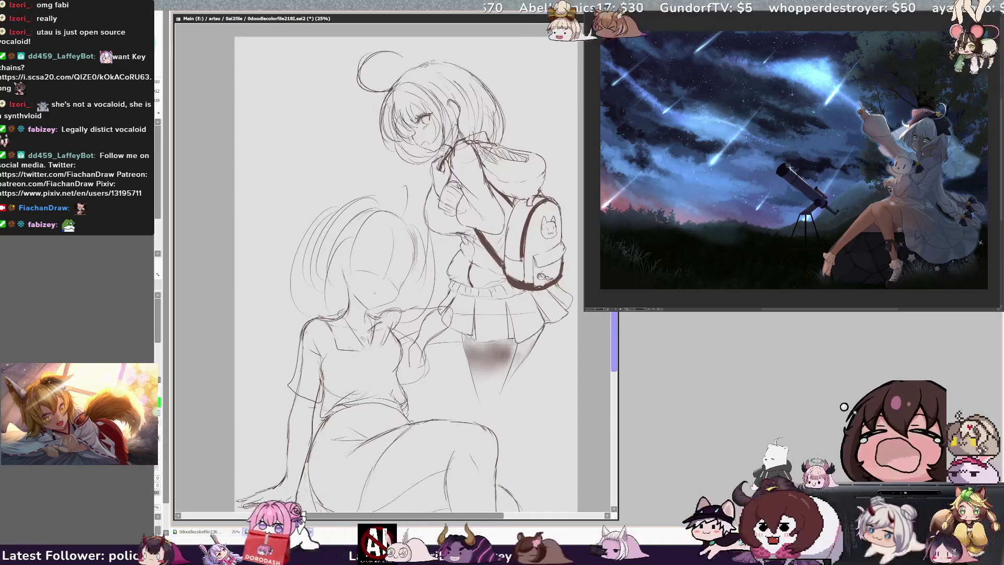
pyautogui.hotkey('ctrl', 'z')
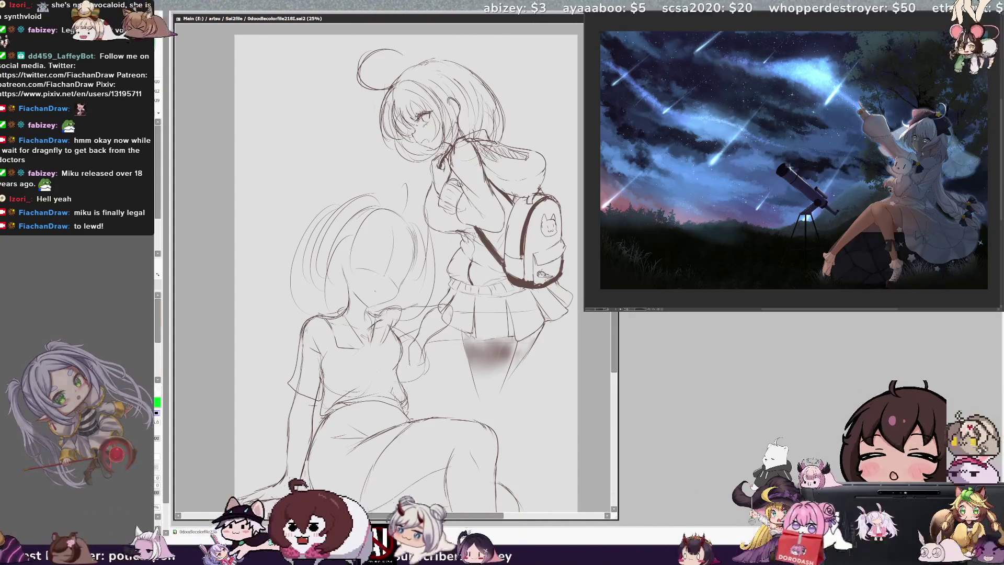
# Undo the two latest strokes on the seated girl's hair and head, then pan the canvas slightly.
pyautogui.hotkey('ctrl', 'z')
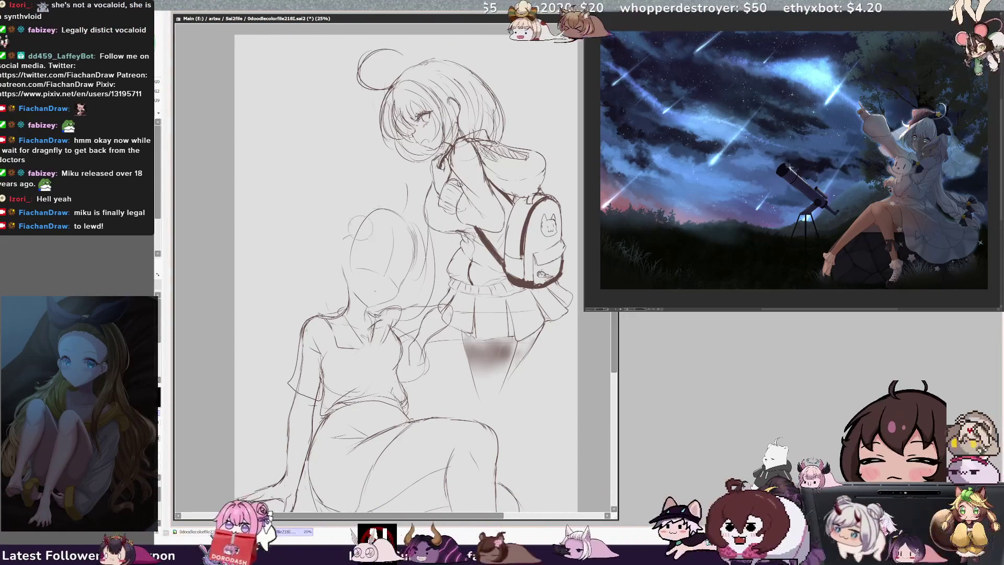
pyautogui.hotkey('ctrl', 'z')
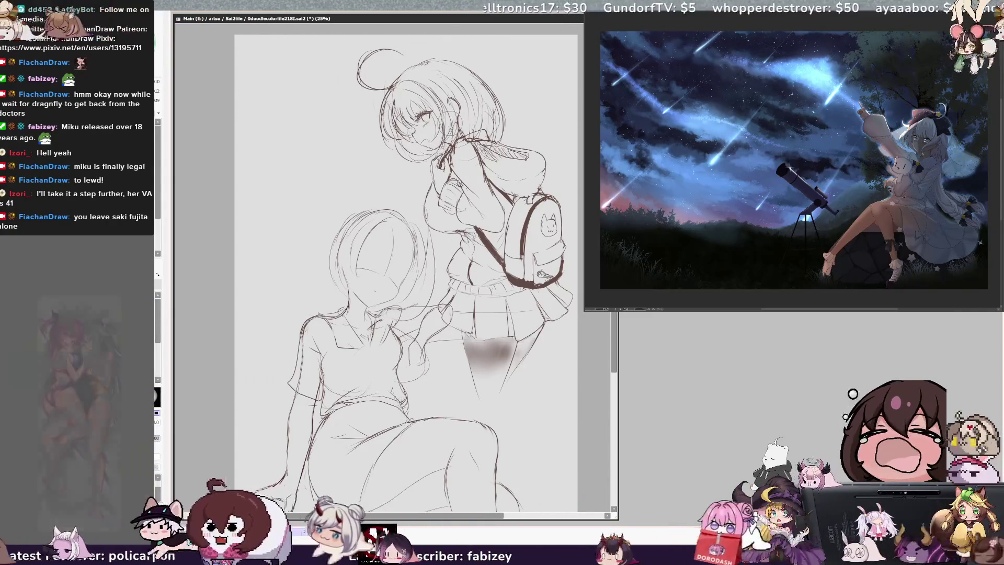
pyautogui.moveTo(366, 262); pyautogui.dragTo(382, 249)
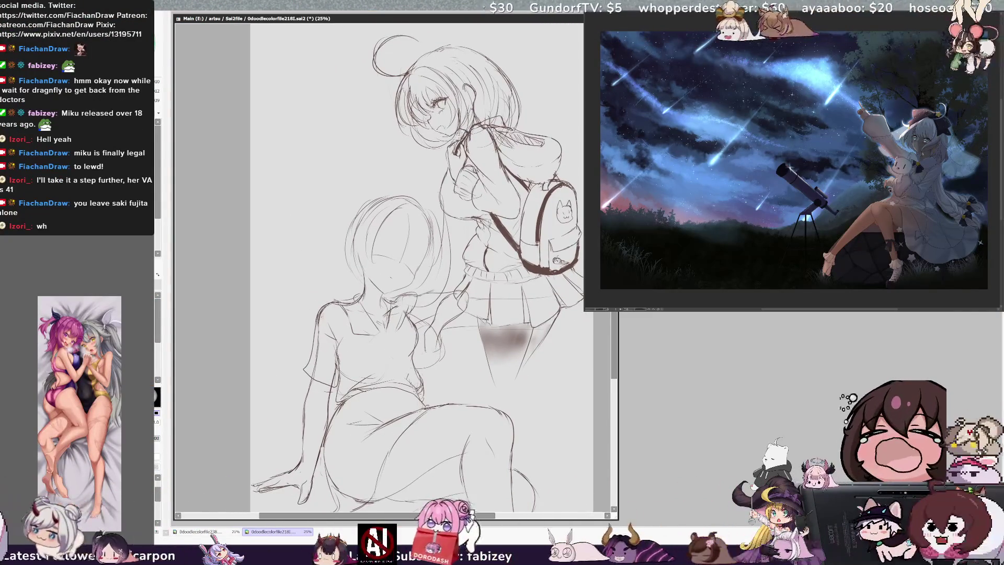
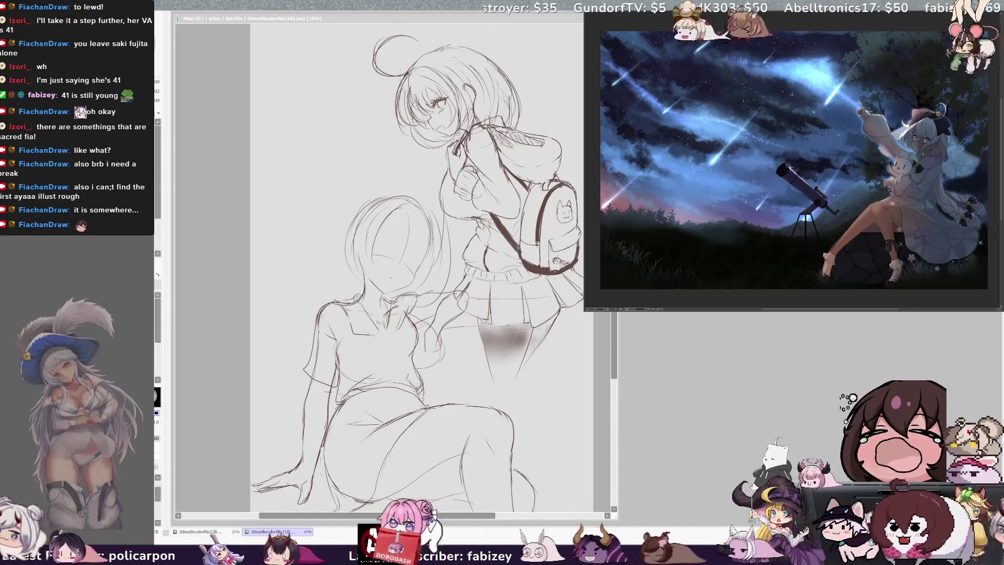
# Sketch rough body curves over the seated schoolgirl figure.
pyautogui.scroll(-3, 385, 267)
pyautogui.scroll(3, 384, 267)
pyautogui.scroll(-1, 385, 266)
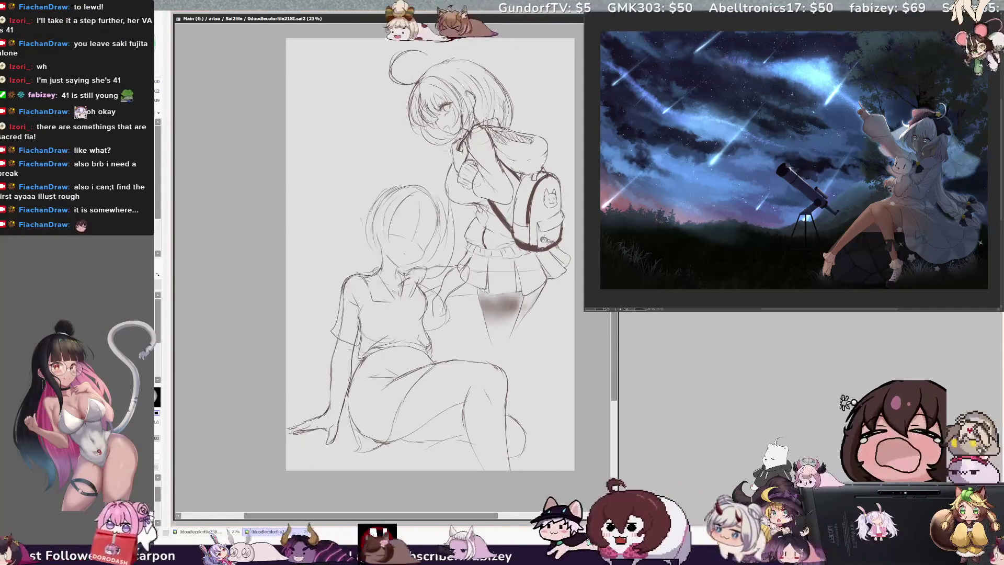
pyautogui.moveTo(287, 306); pyautogui.dragTo(335, 398)
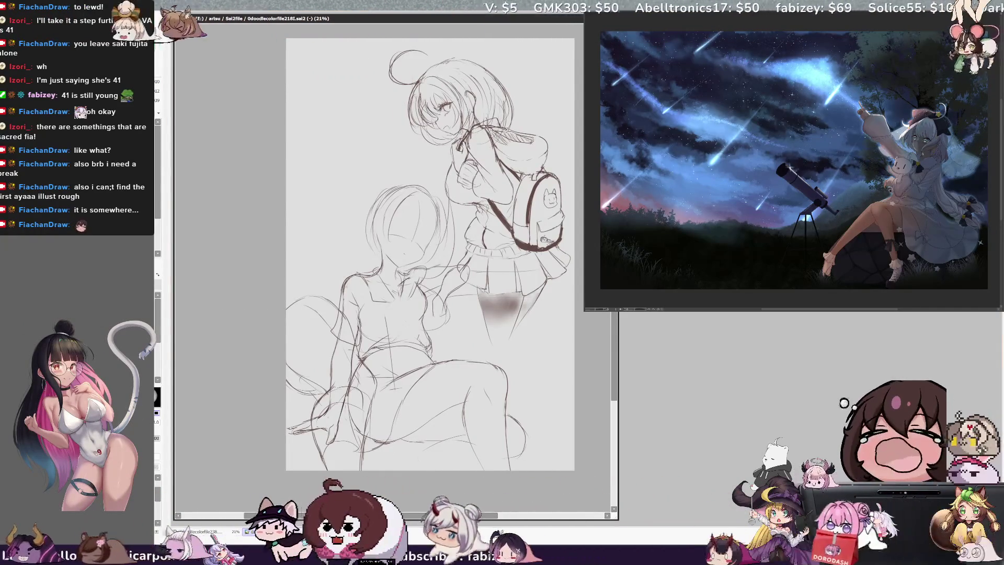
pyautogui.moveTo(313, 309); pyautogui.dragTo(340, 460)
pyautogui.moveTo(377, 251); pyautogui.dragTo(430, 281)
pyautogui.moveTo(367, 314); pyautogui.dragTo(335, 450)
pyautogui.moveTo(345, 282); pyautogui.dragTo(418, 444)
# Add more rough lines and a vertical guide line, then undo the trial strokes.
pyautogui.moveTo(293, 261); pyautogui.dragTo(411, 218)
pyautogui.moveTo(366, 314); pyautogui.dragTo(334, 450)
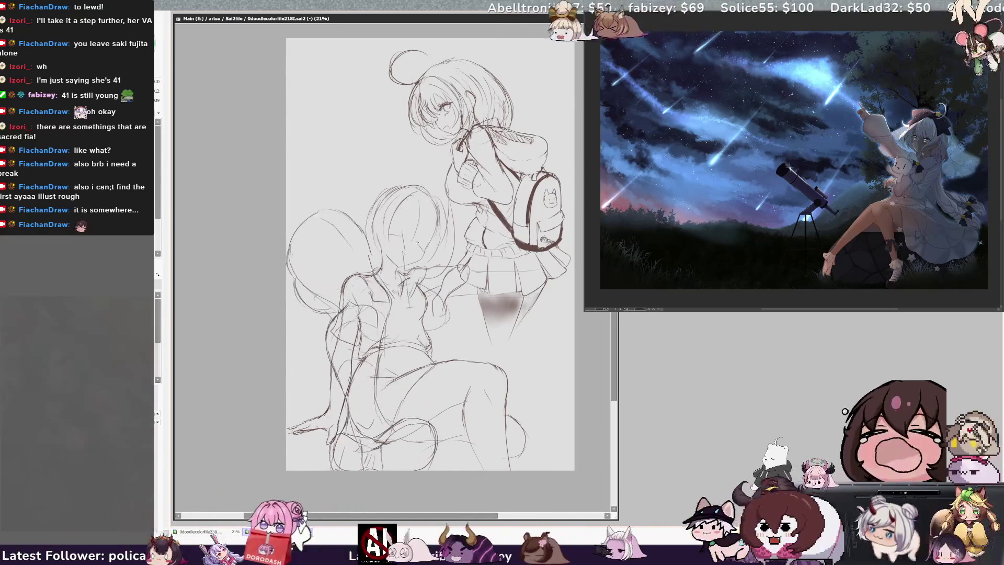
pyautogui.moveTo(324, 68); pyautogui.dragTo(335, 335)
pyautogui.moveTo(402, 89); pyautogui.dragTo(413, 102)
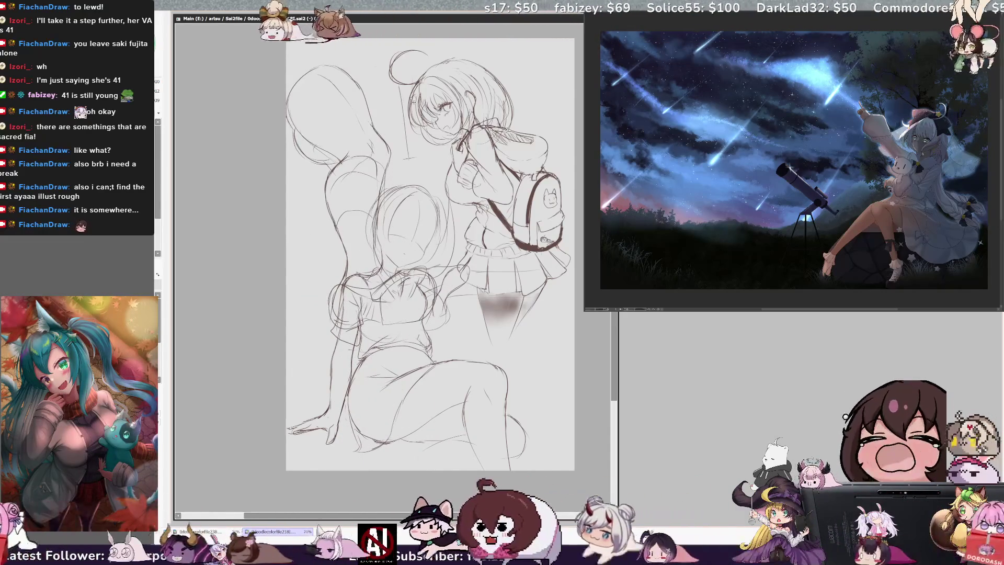
pyautogui.hotkey('ctrl', 'z')
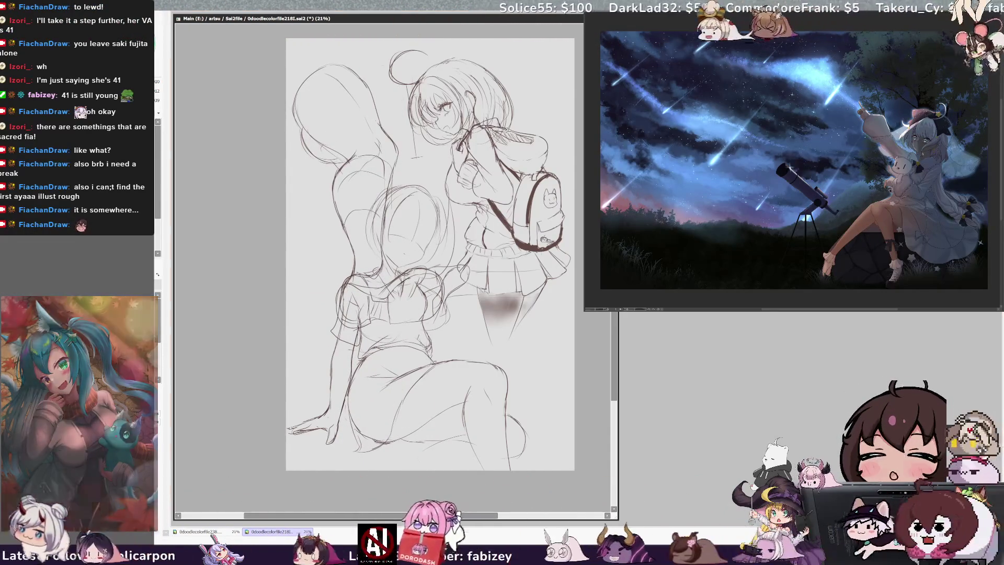
pyautogui.hotkey('ctrl', 'z')
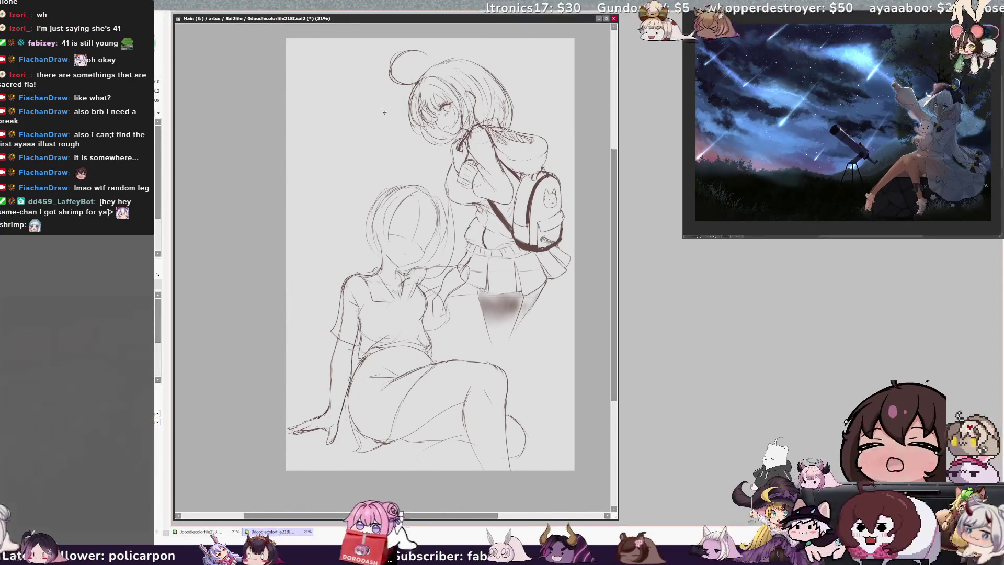
# Create the blank NewCanvas2 and return to the schoolgirl sketch document.
pyautogui.scroll(-1, 212, 130)
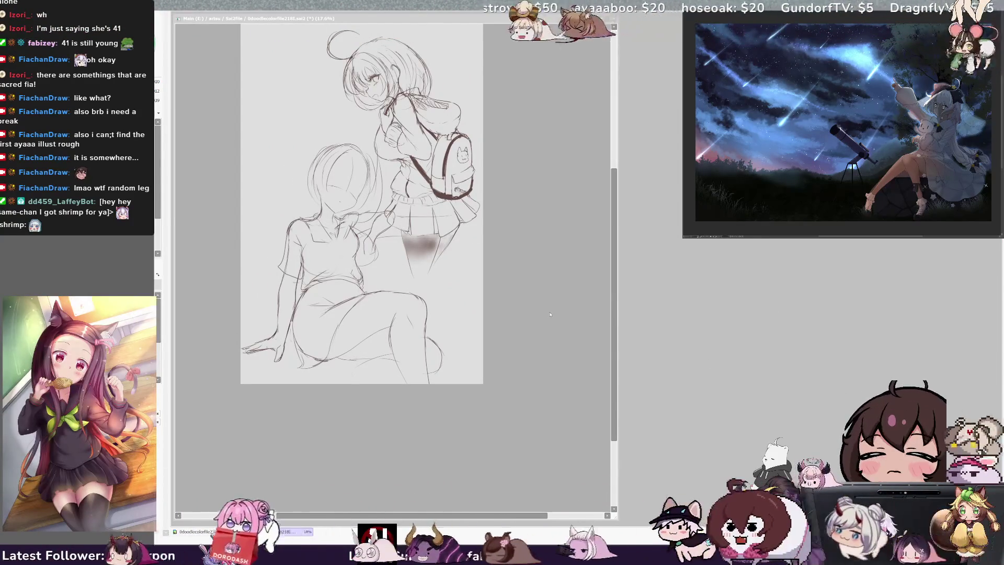
pyautogui.press('Return')
pyautogui.click(468, 77)
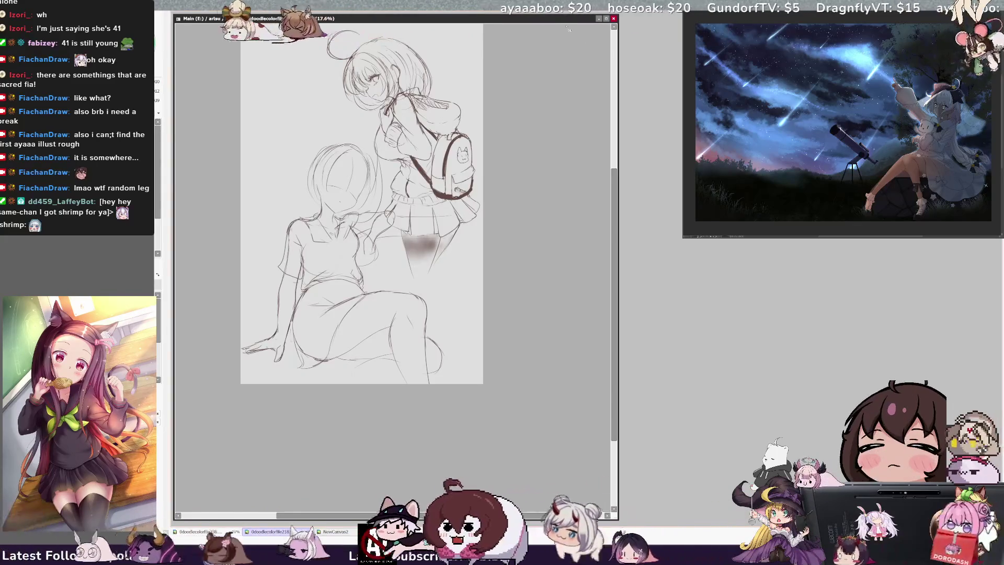
pyautogui.scroll(1, 224, 249)
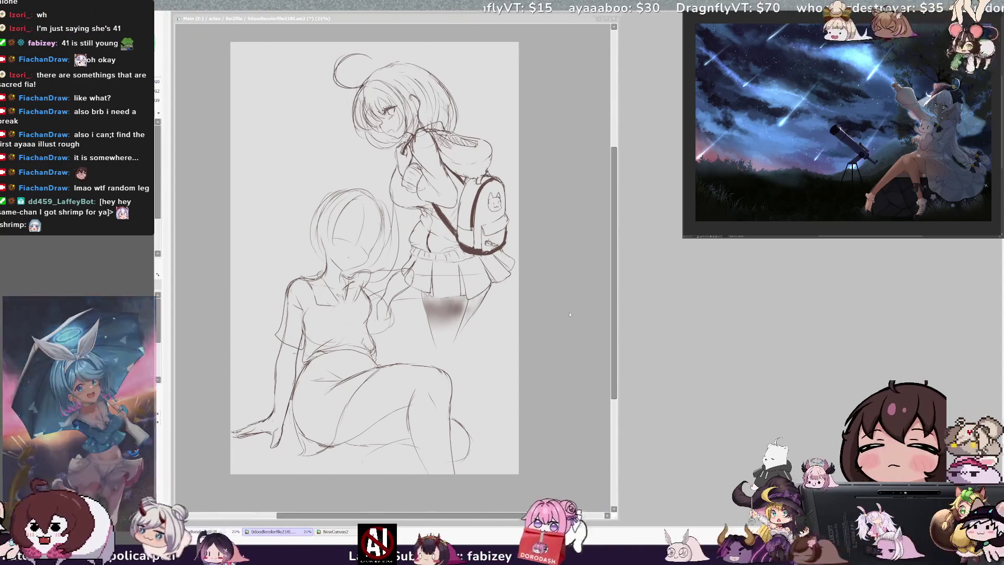
pyautogui.click(545, 340)
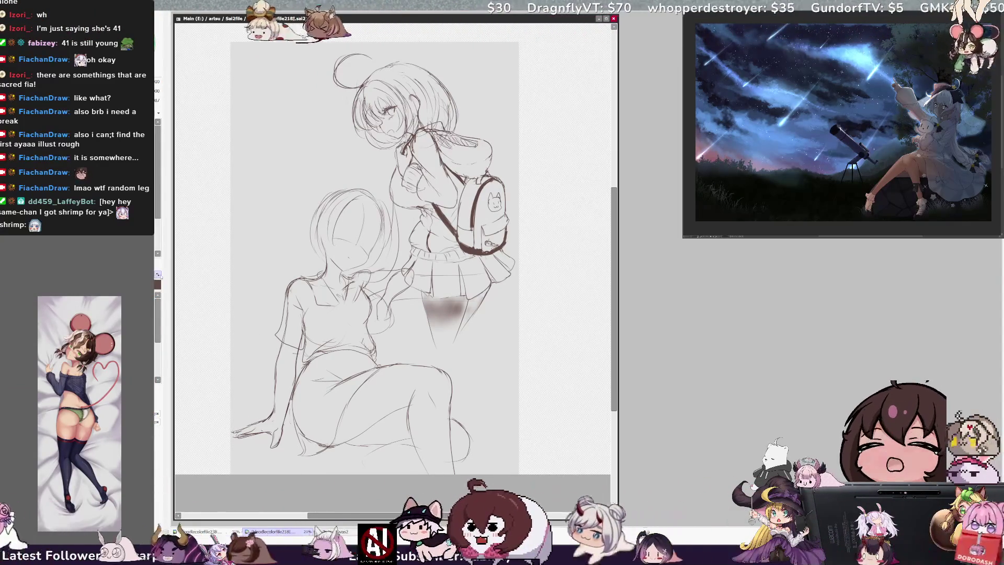
# Move the schoolgirl sketch layer toward the right edge of its page.
pyautogui.scroll(-3, 223, 268)
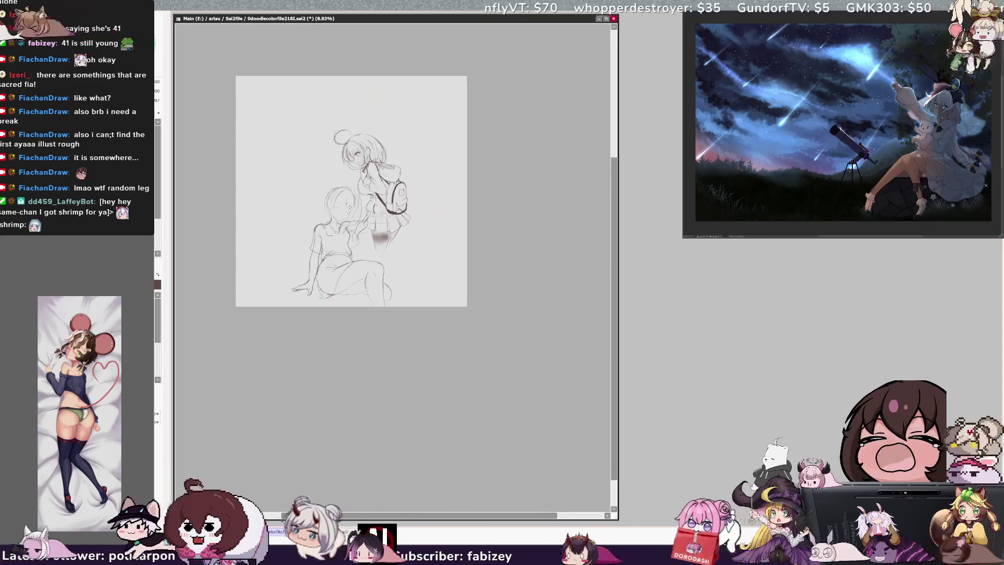
pyautogui.scroll(1, 223, 269)
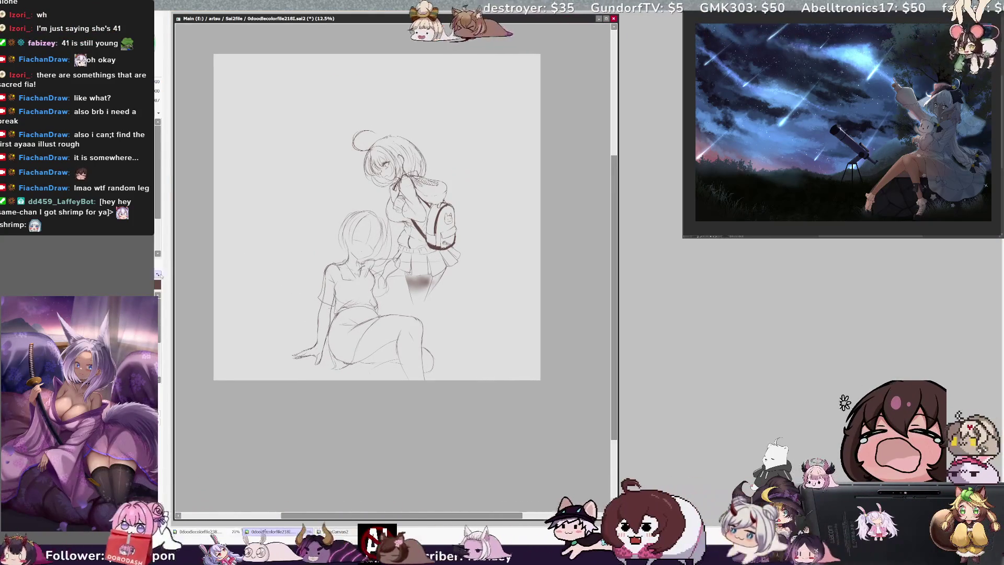
pyautogui.moveTo(380, 236); pyautogui.dragTo(461, 239)
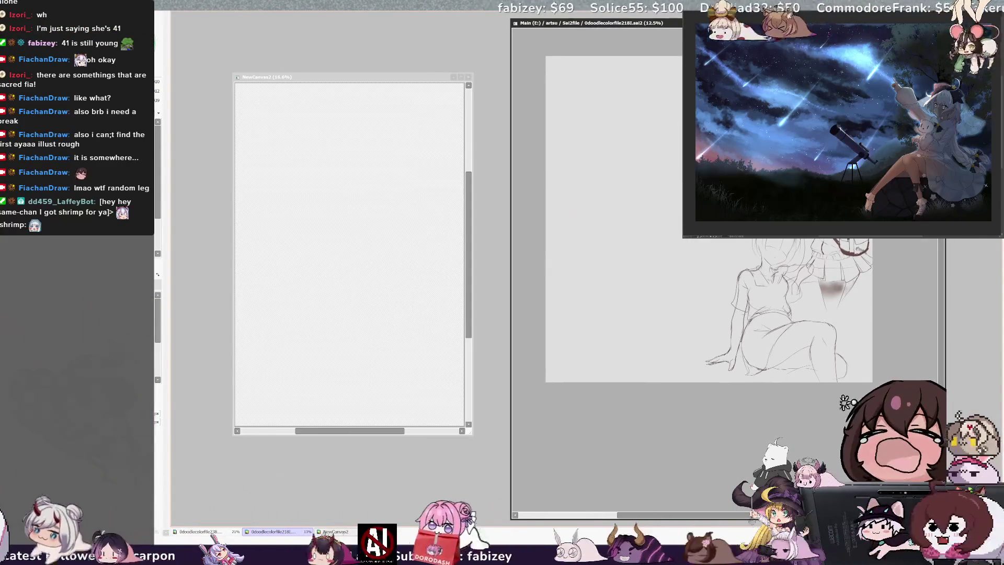
# Switch to NewCanvas2, fill it with light grey, and enlarge its window.
pyautogui.click(415, 83)
pyautogui.moveTo(414, 78); pyautogui.dragTo(385, 65)
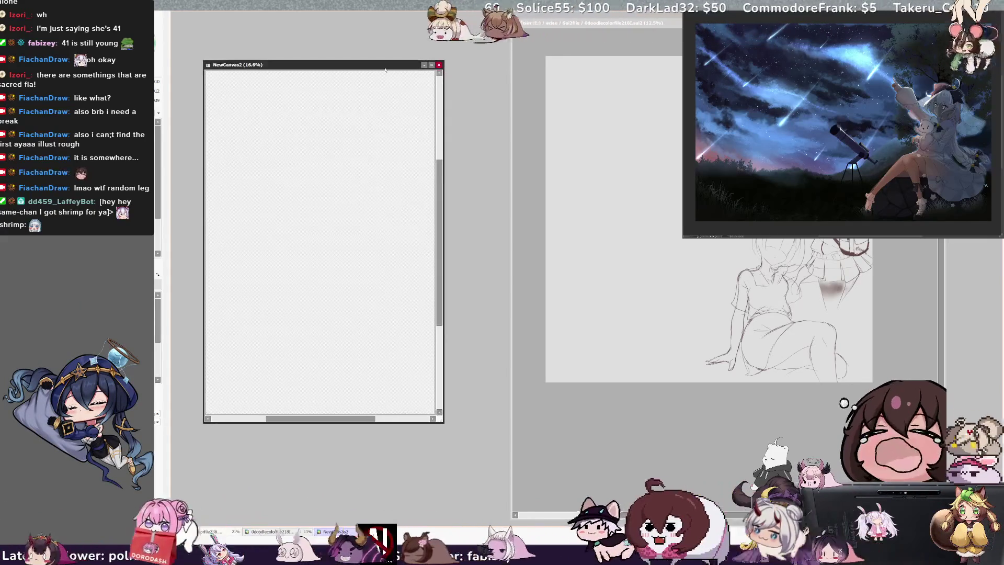
pyautogui.hotkey('ctrl', 'f')
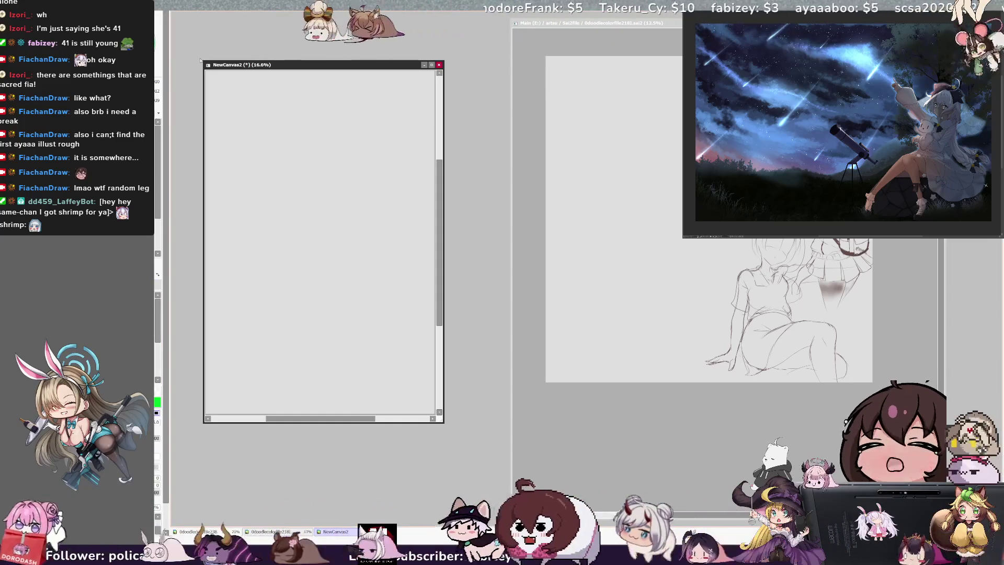
pyautogui.moveTo(203, 61); pyautogui.dragTo(176, 17)
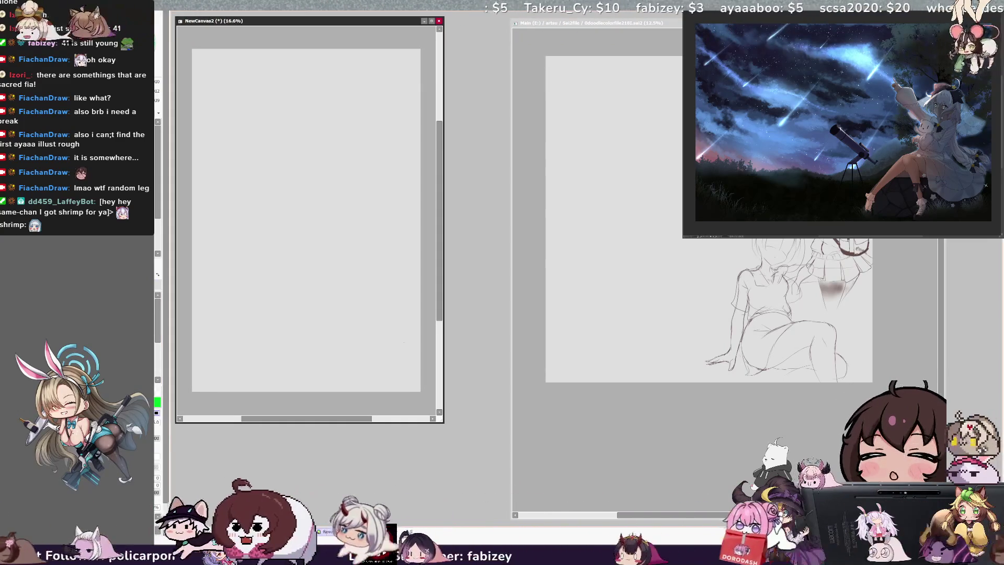
pyautogui.moveTo(443, 422)
pyautogui.mouseDown()
pyautogui.moveTo(549, 498)
pyautogui.moveTo(555, 518)
pyautogui.mouseUp()
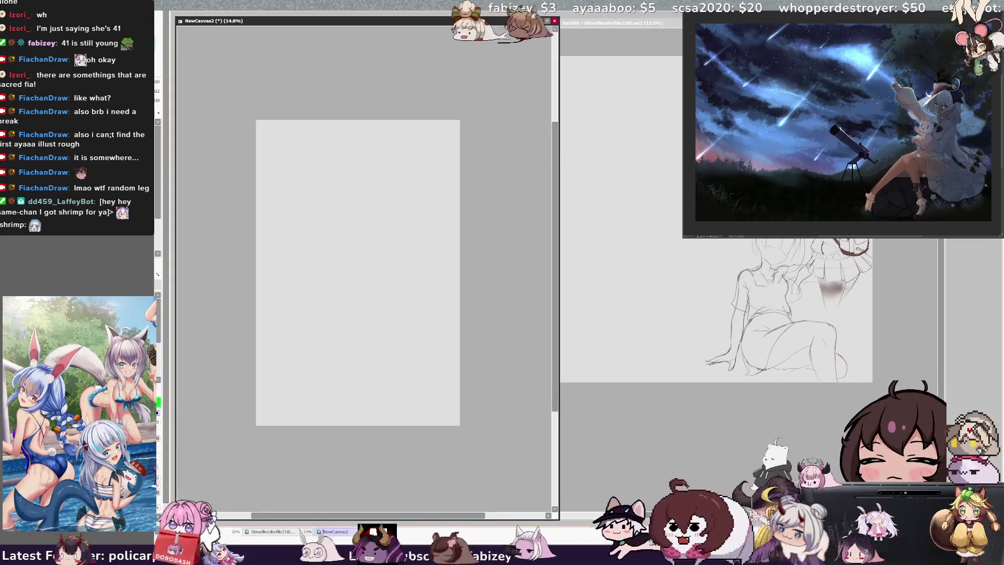
# Draw the first curved head line, then flip the view horizontally to check proportions.
pyautogui.scroll(2, 402, 468)
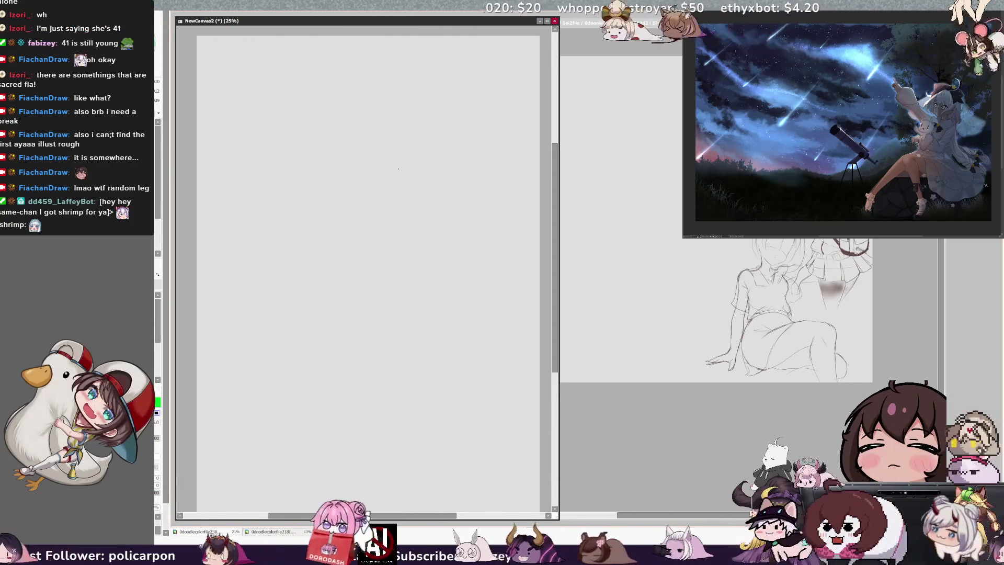
pyautogui.scroll(-1, 340, 52)
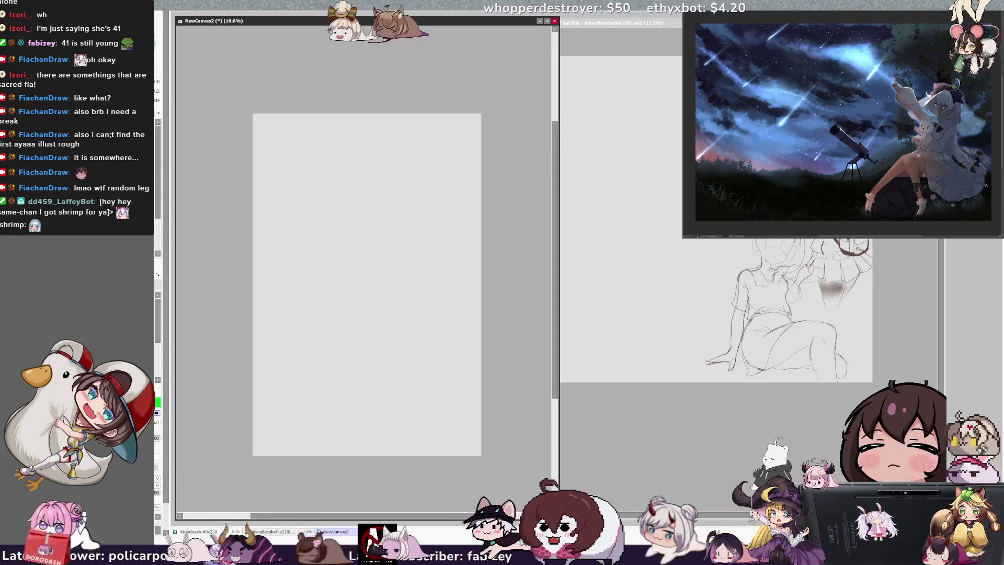
pyautogui.moveTo(386, 183); pyautogui.dragTo(380, 239)
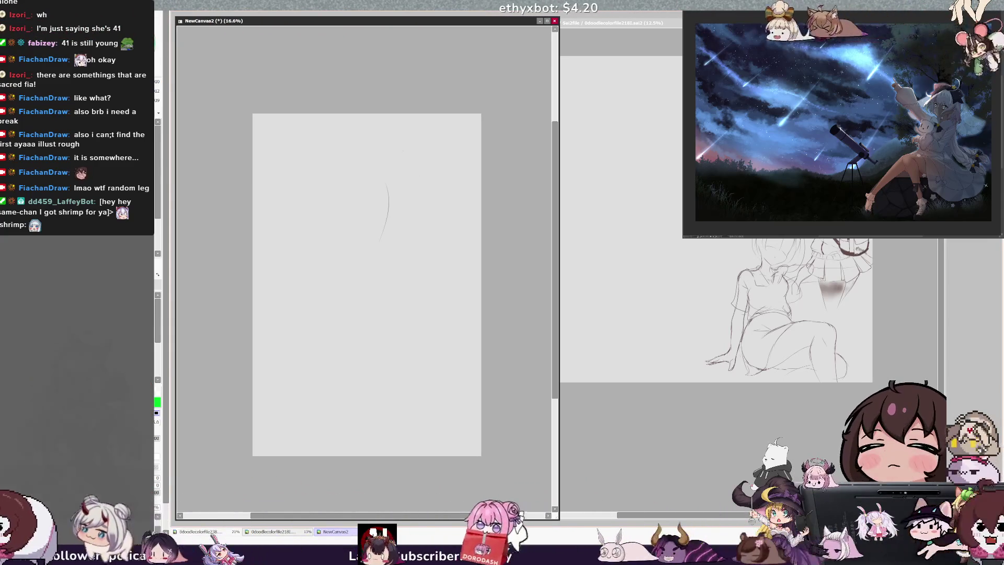
pyautogui.press('h')
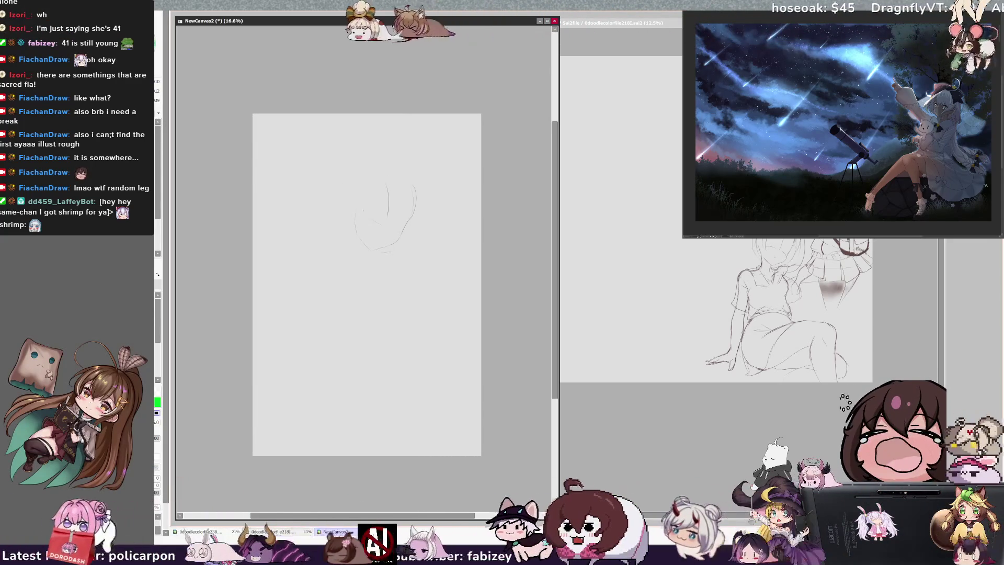
# Apply an unchanged transform and undo the face's left stroke.
pyautogui.hotkey('ctrl', 't')
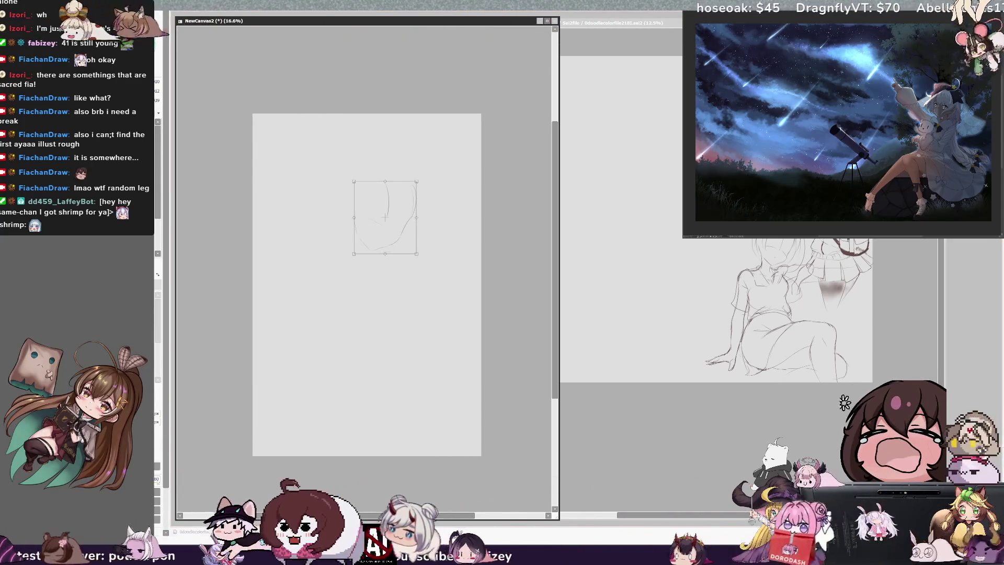
pyautogui.press('Return')
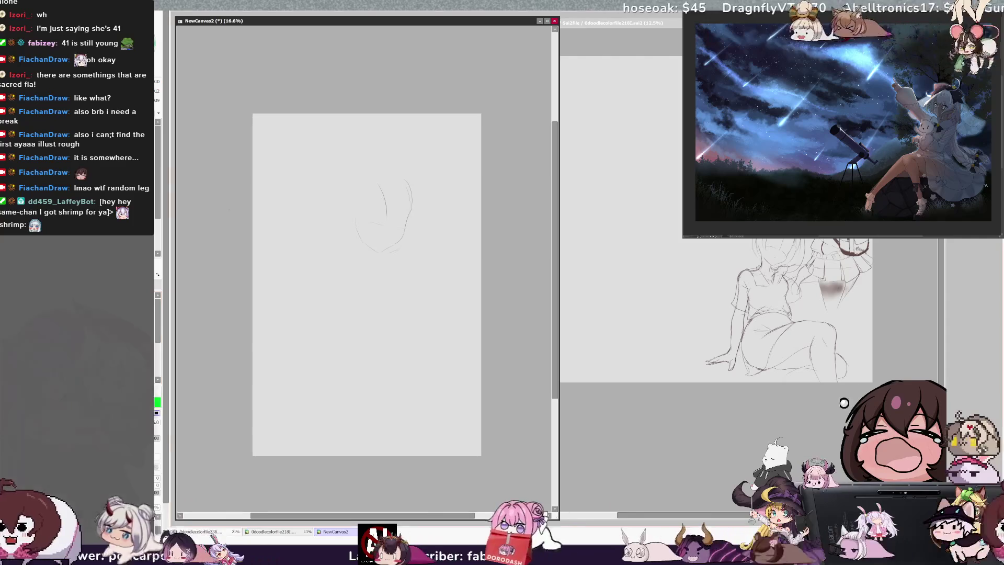
pyautogui.hotkey('ctrl', 'z')
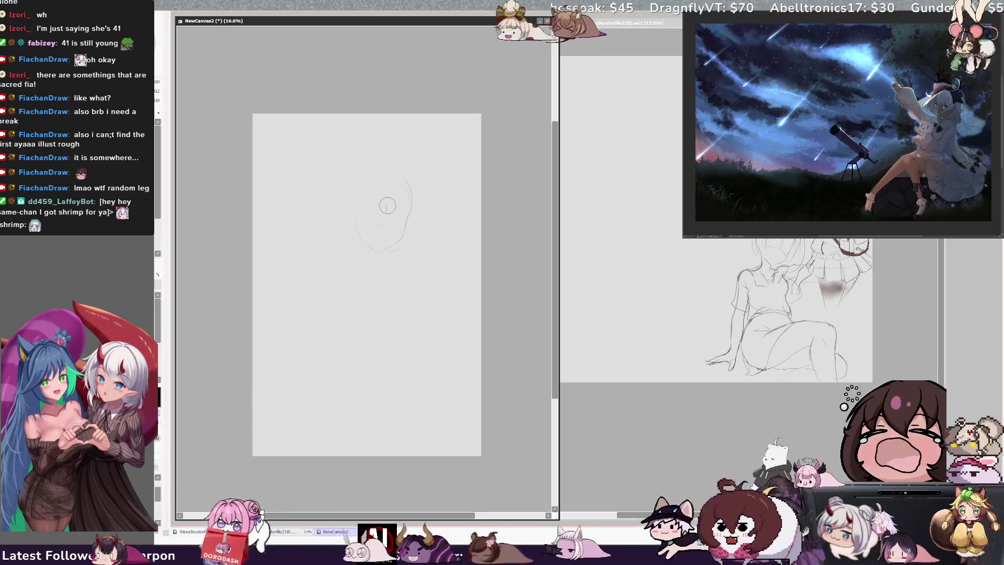
# Redraw the vertical guide, erase the lower-left contour, and draw the head's top arc and cheek.
pyautogui.moveTo(386, 192); pyautogui.dragTo(381, 240)
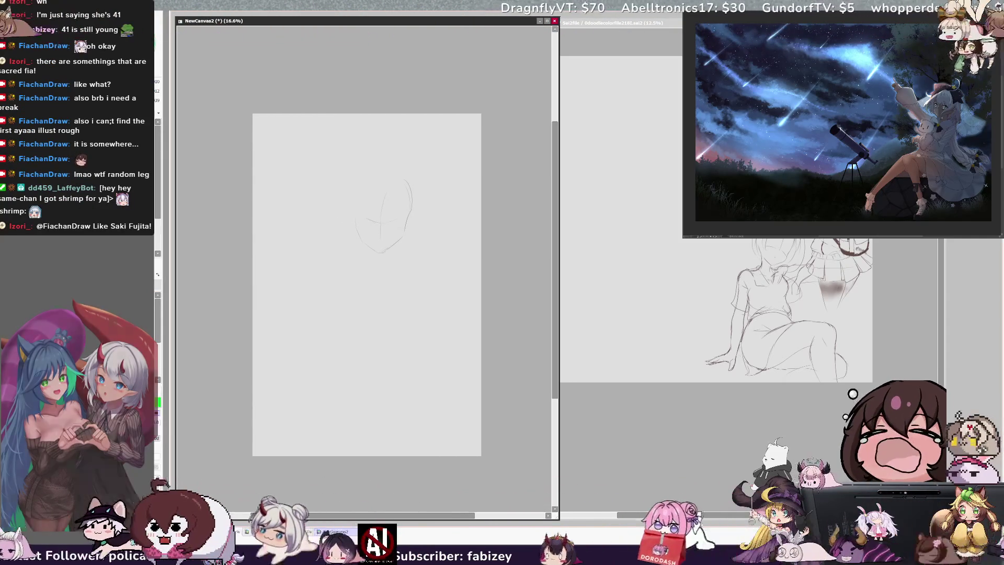
pyautogui.moveTo(354, 222); pyautogui.dragTo(362, 242)
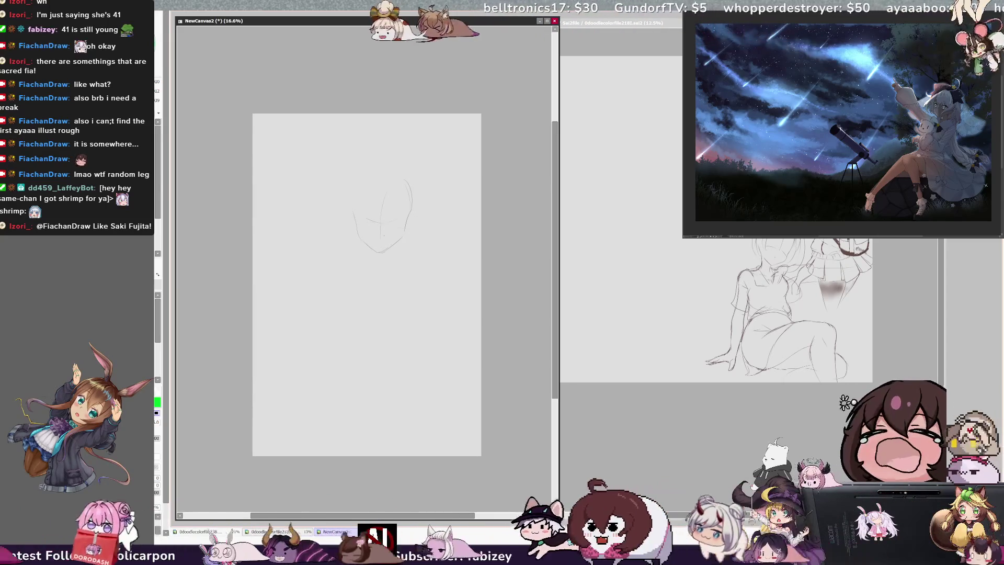
pyautogui.moveTo(359, 194)
pyautogui.mouseDown()
pyautogui.moveTo(369, 249)
pyautogui.moveTo(411, 195)
pyautogui.moveTo(373, 191)
pyautogui.mouseUp()
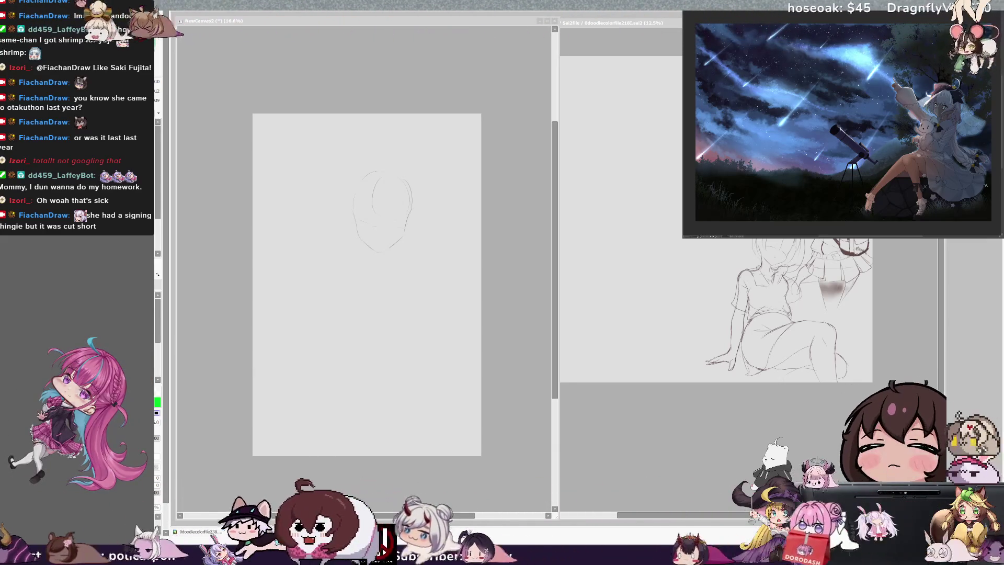
# Zoom the NewCanvas2 view to 21%.
pyautogui.scroll(2, 375, 286)
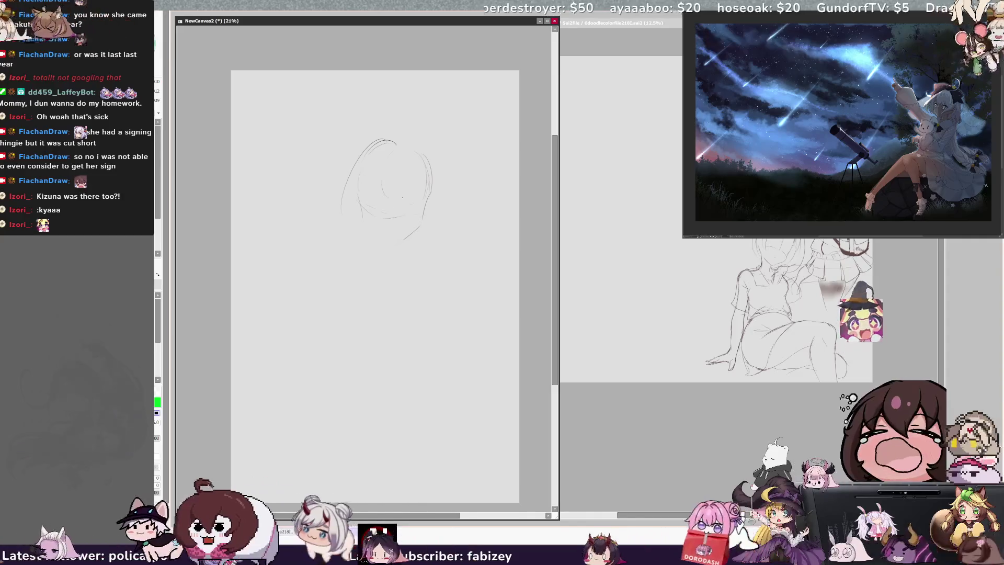
# Draw arcs around the head, a chin line, and a hair outline on the right side.
pyautogui.moveTo(341, 212); pyautogui.dragTo(396, 142)
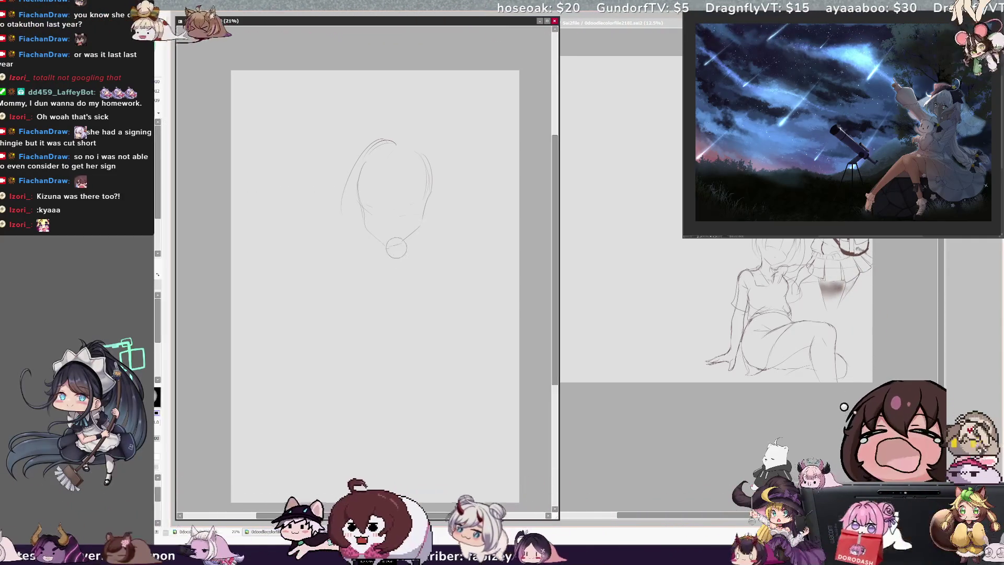
pyautogui.moveTo(385, 244); pyautogui.dragTo(418, 228)
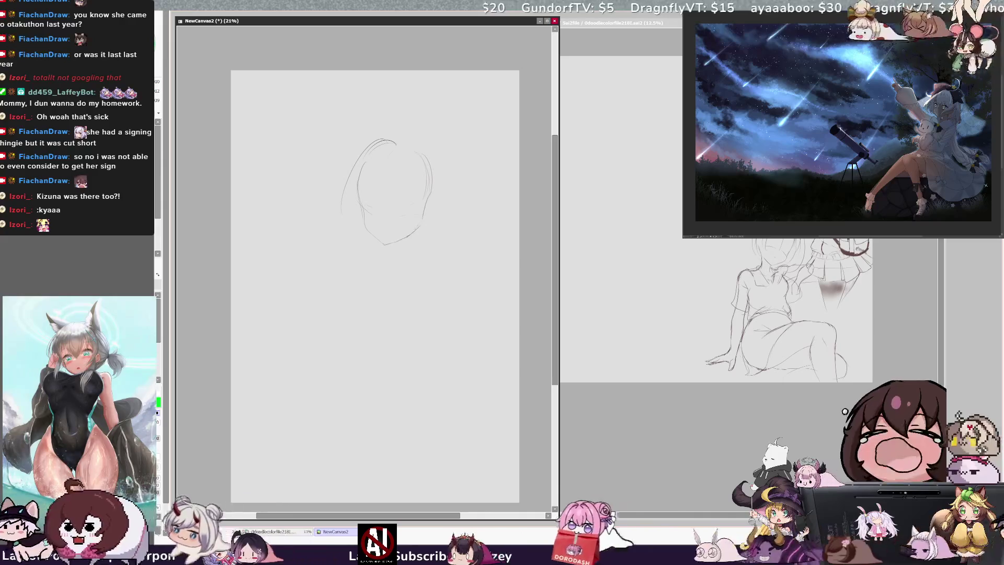
pyautogui.moveTo(436, 156); pyautogui.dragTo(431, 225)
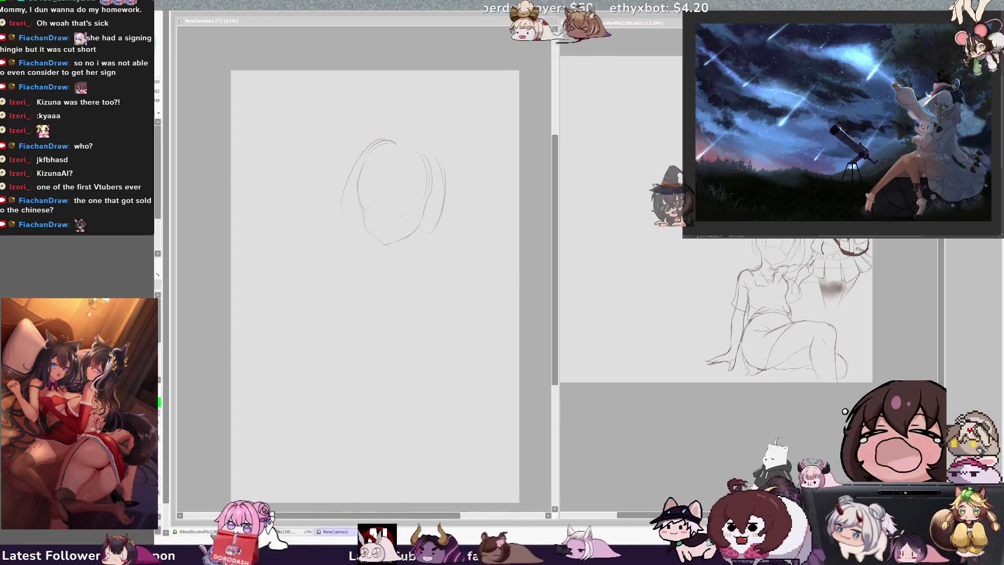
# Sketch the hair line across the top of the head and short hair-end strokes.
pyautogui.click(366, 21)
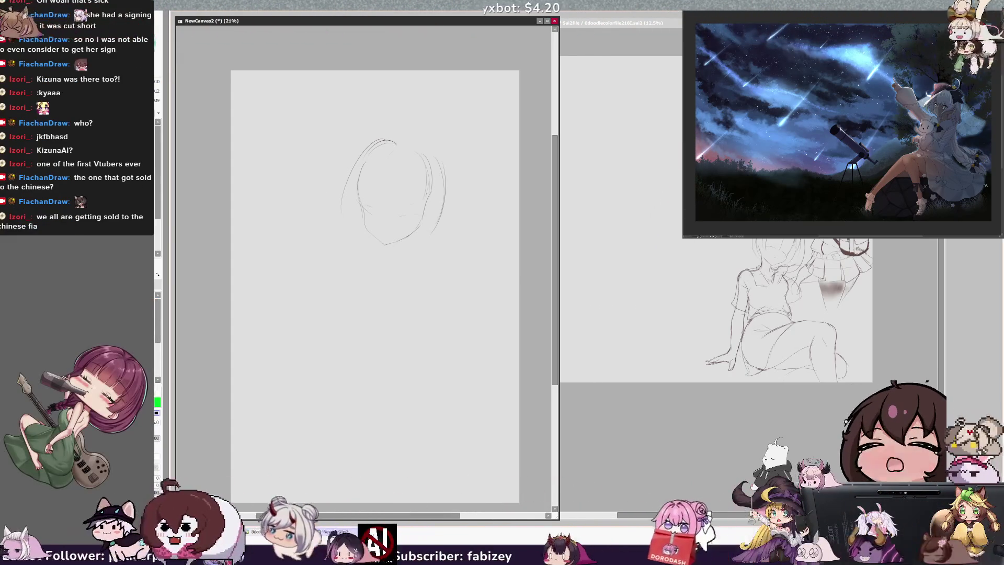
pyautogui.click(484, 8)
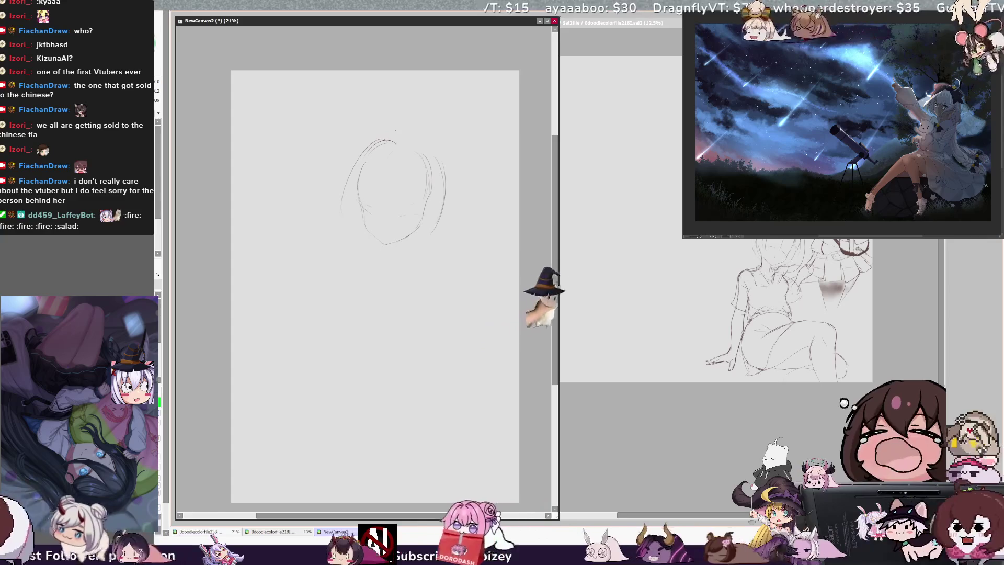
pyautogui.moveTo(368, 142); pyautogui.dragTo(416, 136)
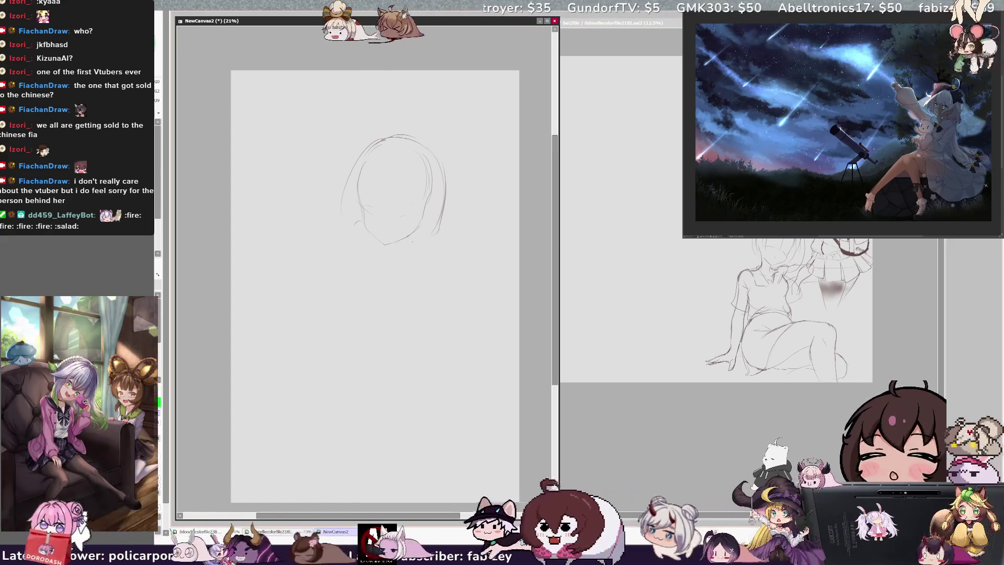
pyautogui.moveTo(361, 216); pyautogui.dragTo(344, 225)
pyautogui.moveTo(436, 236); pyautogui.dragTo(432, 253)
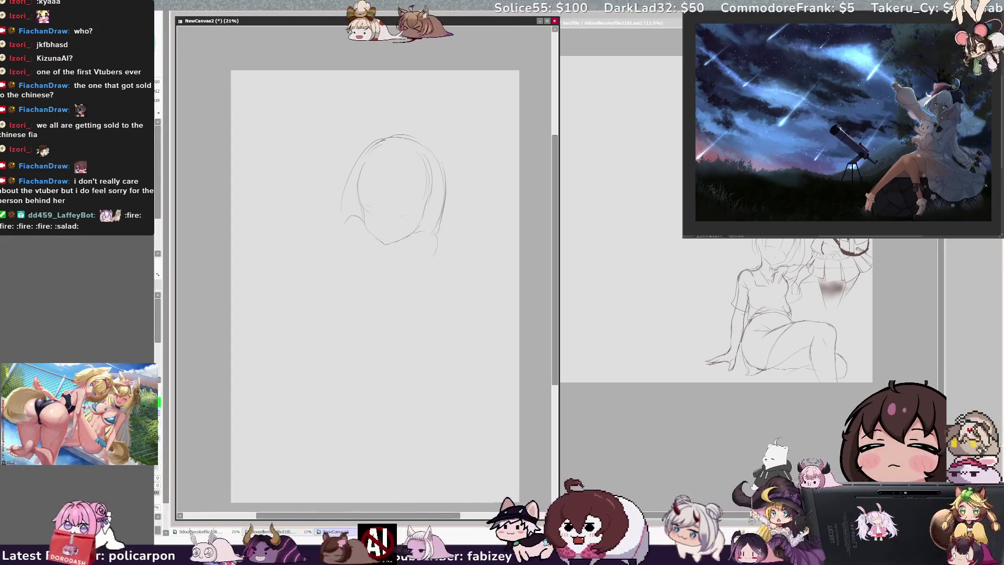
# Firm up the right jaw line, draw the long left hair outline, and a curve below the chin.
pyautogui.moveTo(387, 242); pyautogui.dragTo(414, 229)
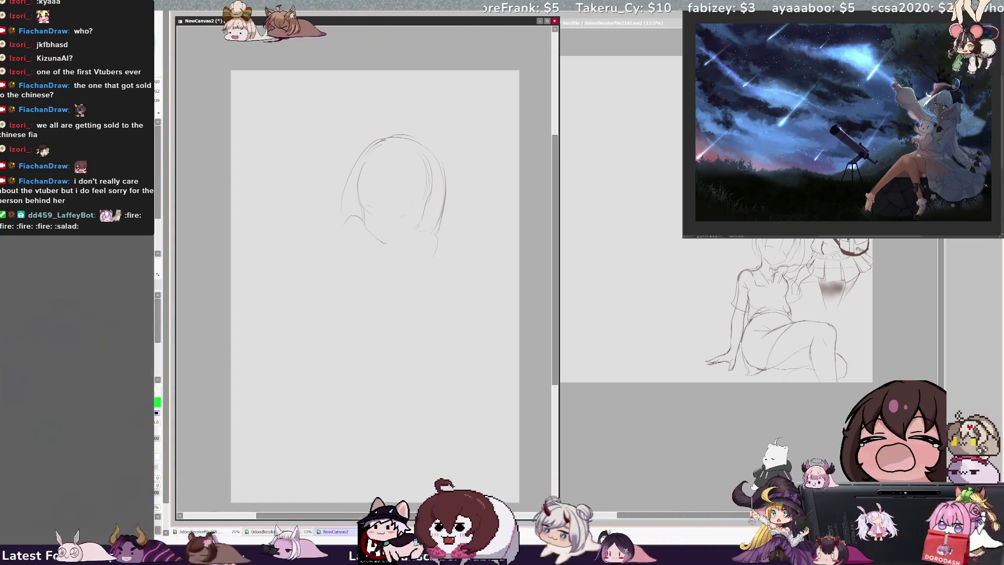
pyautogui.moveTo(387, 244); pyautogui.dragTo(419, 229)
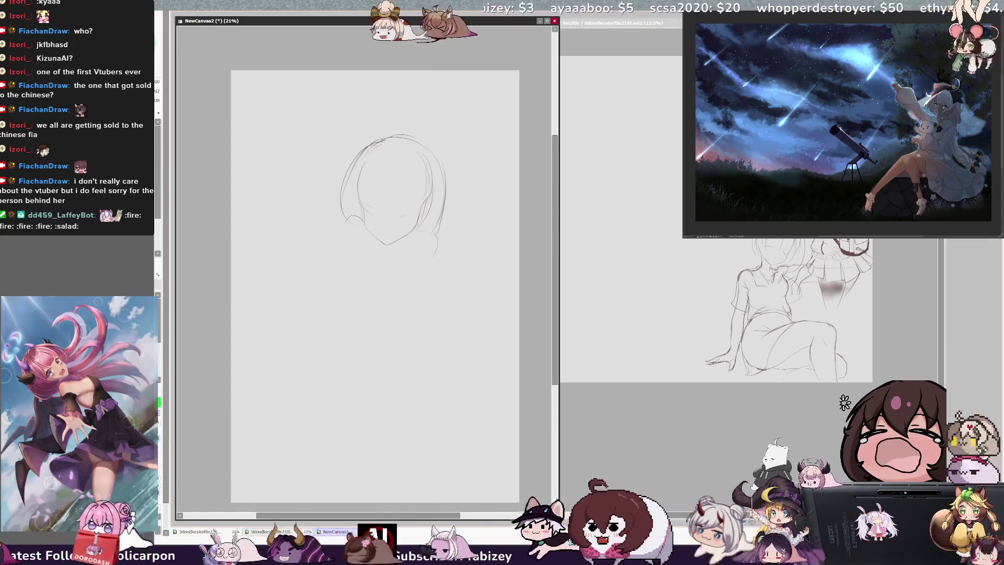
pyautogui.moveTo(366, 143); pyautogui.dragTo(331, 236)
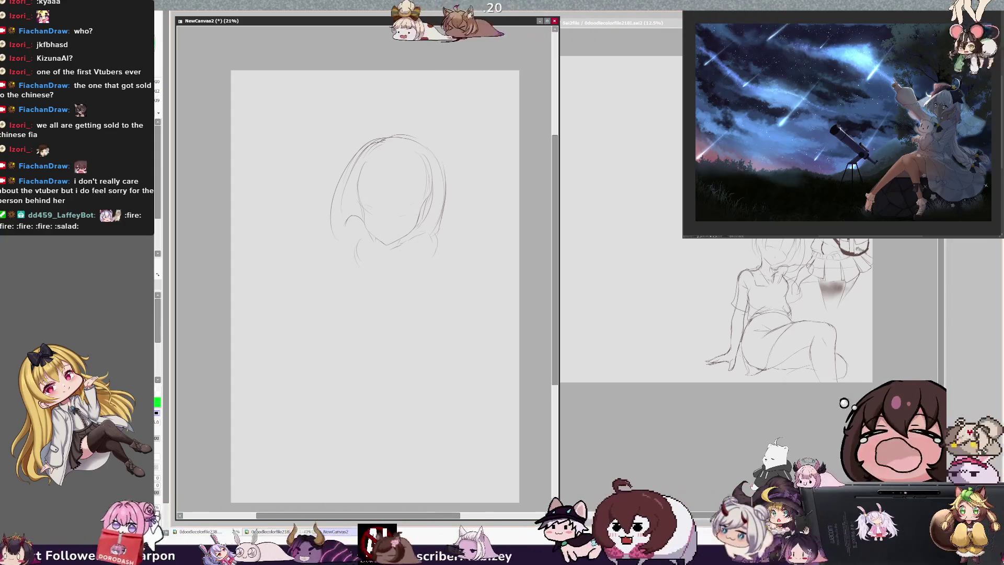
pyautogui.moveTo(400, 252); pyautogui.dragTo(395, 269)
# Draw two curved strokes under the chin forming the mascot's rounded body.
pyautogui.moveTo(365, 226); pyautogui.dragTo(401, 252)
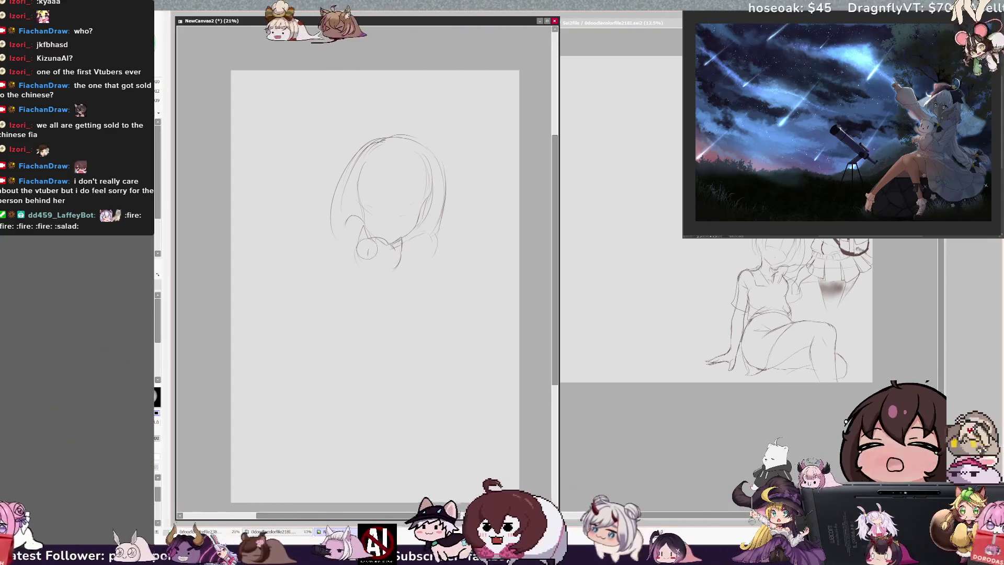
pyautogui.moveTo(360, 245)
pyautogui.mouseDown()
pyautogui.moveTo(357, 269)
pyautogui.moveTo(401, 260)
pyautogui.mouseUp()
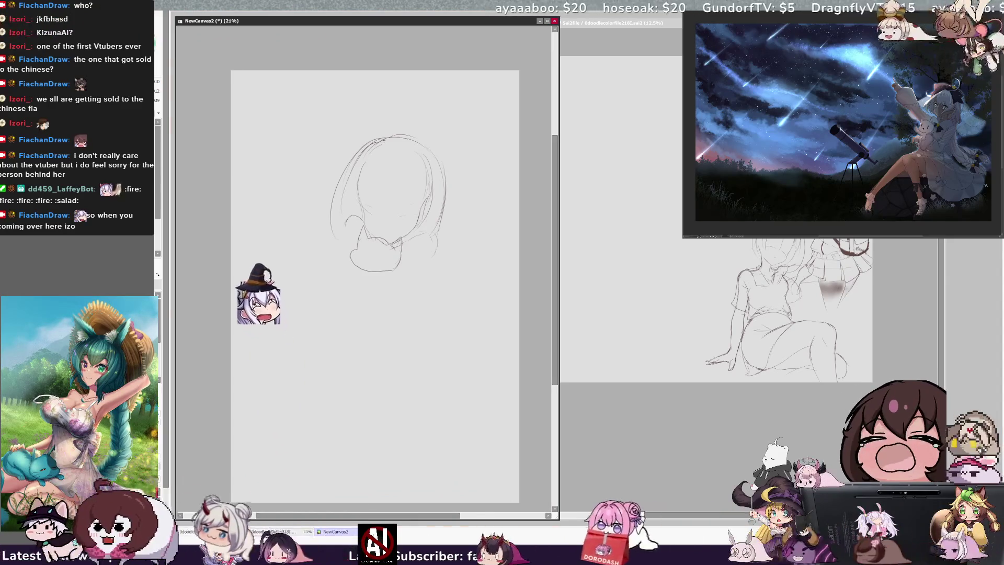
# Scale the whole head sketch up with Ctrl+T by dragging the corner handle outward.
pyautogui.hotkey('ctrl', 't')
pyautogui.moveTo(446, 273); pyautogui.dragTo(487, 308)
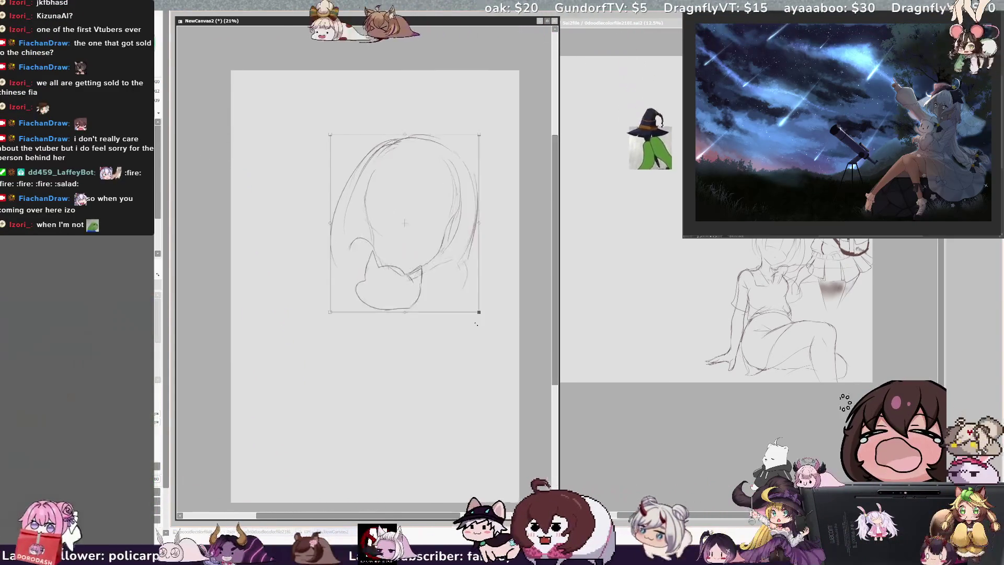
pyautogui.press('Return')
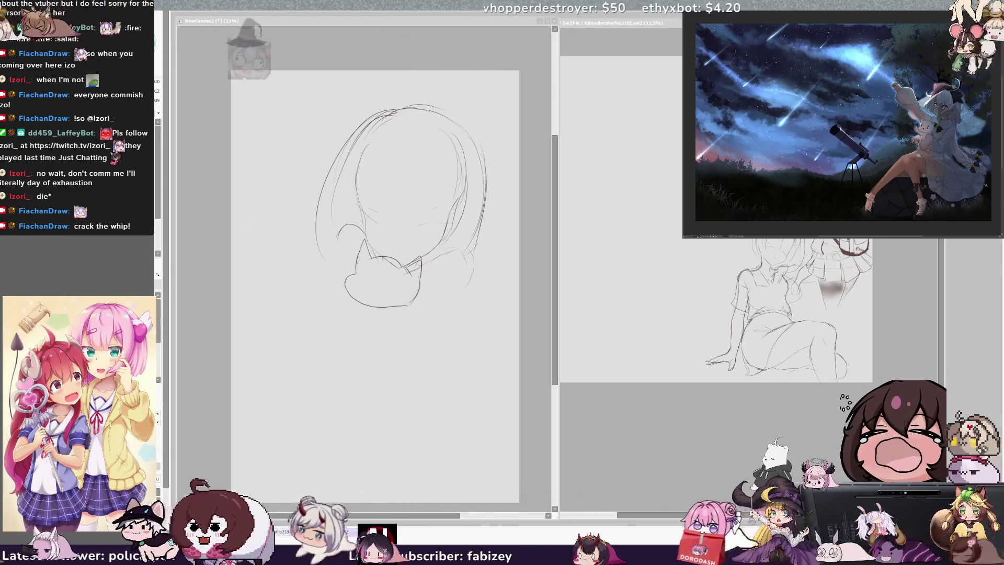
# Draw a small mouth on the cat mascot below the chin.
pyautogui.click(466, 91)
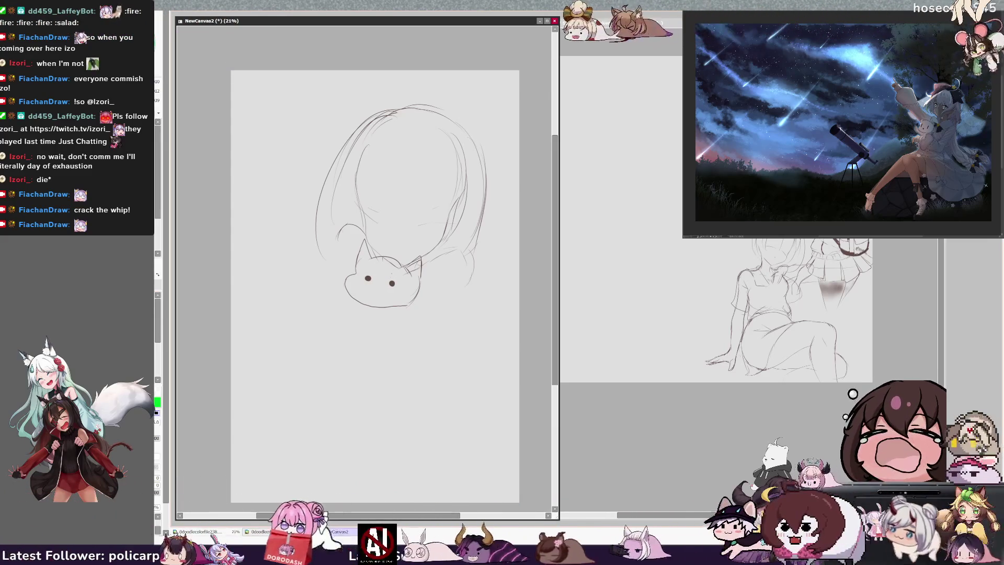
pyautogui.moveTo(371, 286); pyautogui.dragTo(384, 285)
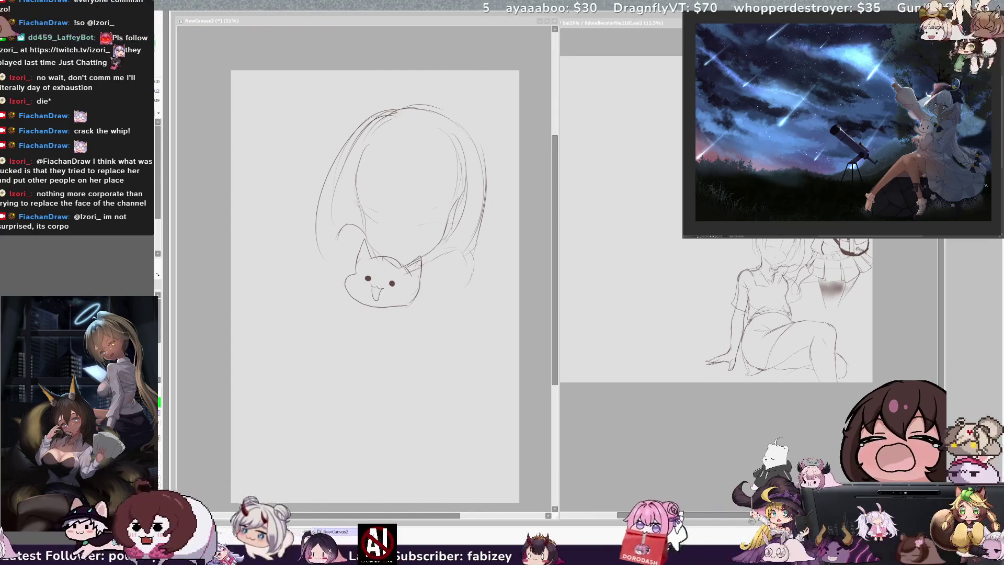
# Switch to black, undo the cat's mouth stroke, and redraw it as a small v.
pyautogui.click(366, 21)
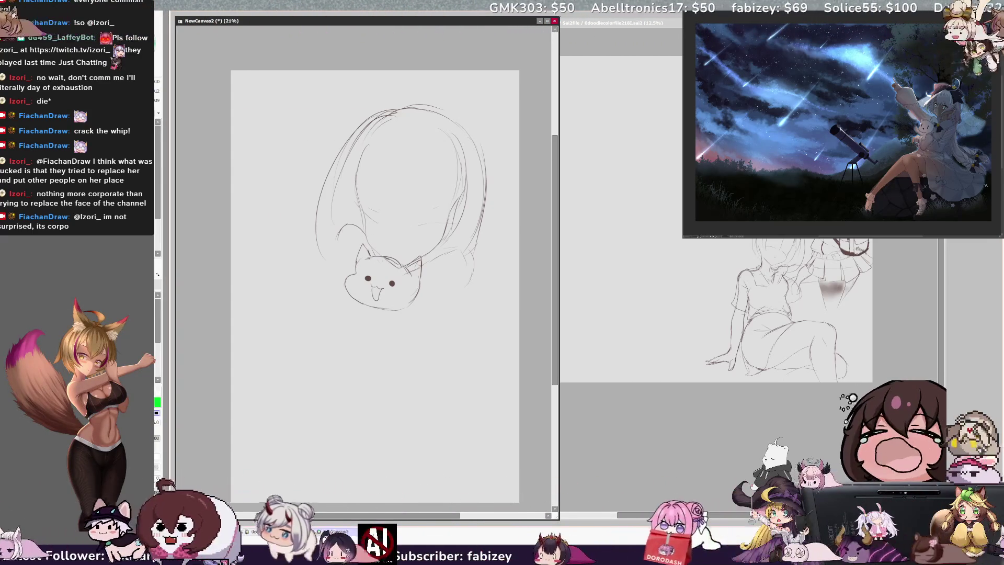
pyautogui.press('x')
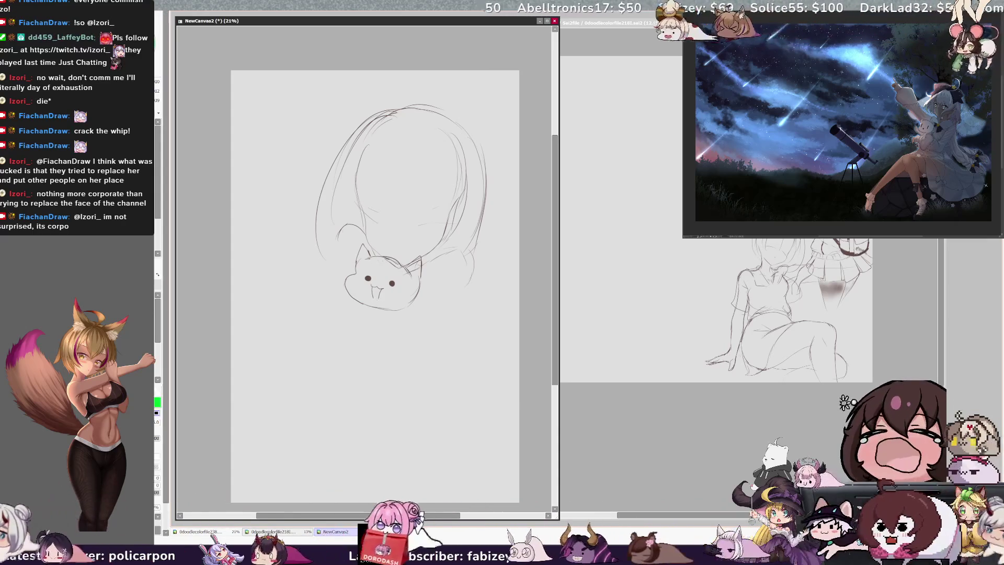
pyautogui.hotkey('ctrl', 'z')
pyautogui.moveTo(372, 290); pyautogui.dragTo(380, 288)
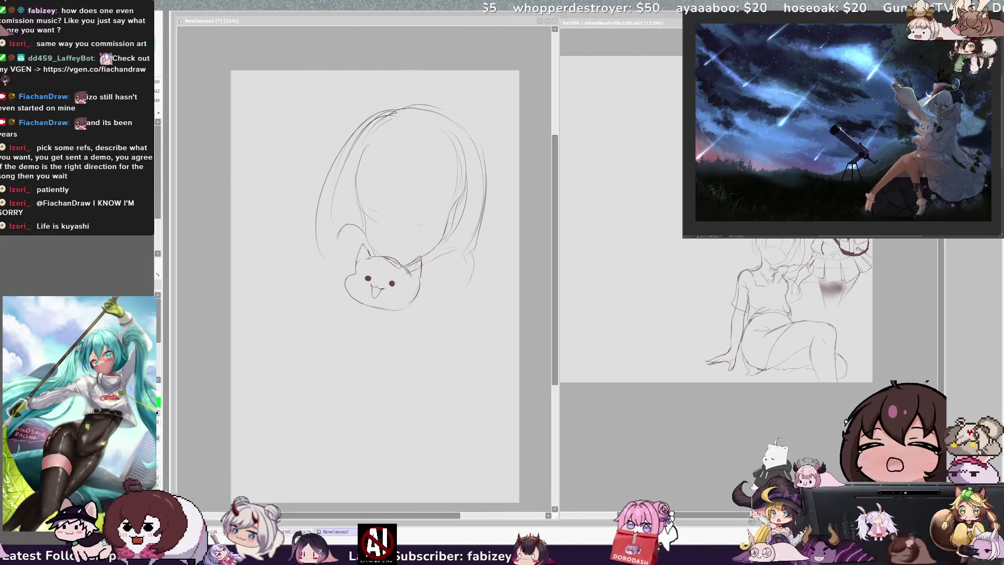
pyautogui.click(453, 276)
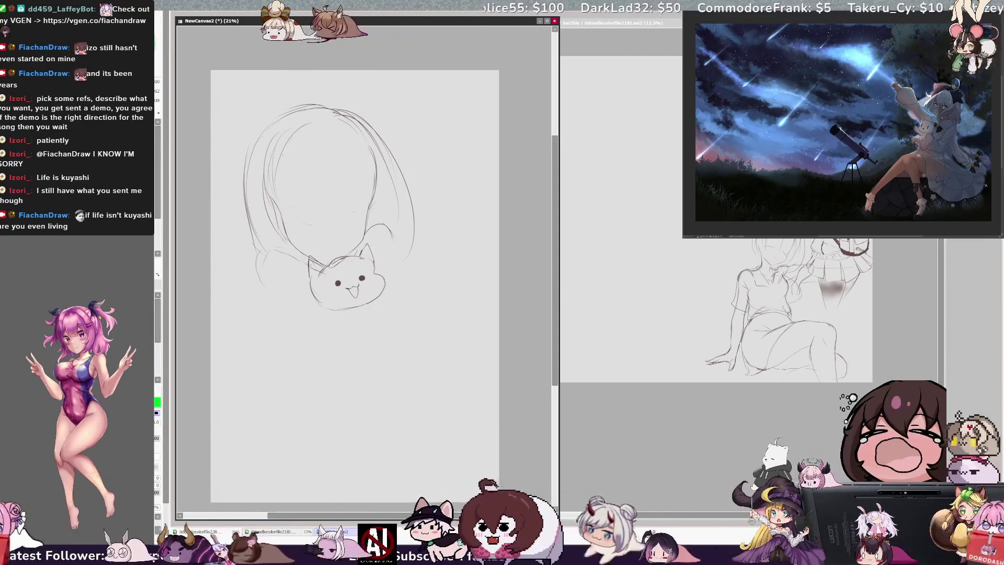
# Rough in the body with a long stroke down from the hair and a curve around the cat.
pyautogui.moveTo(250, 141); pyautogui.dragTo(226, 355)
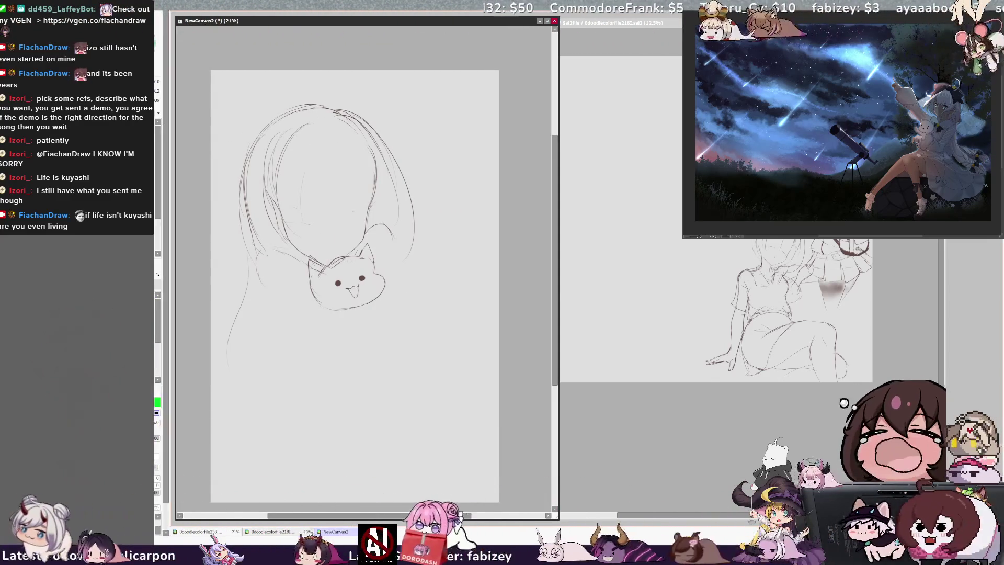
pyautogui.press('h')
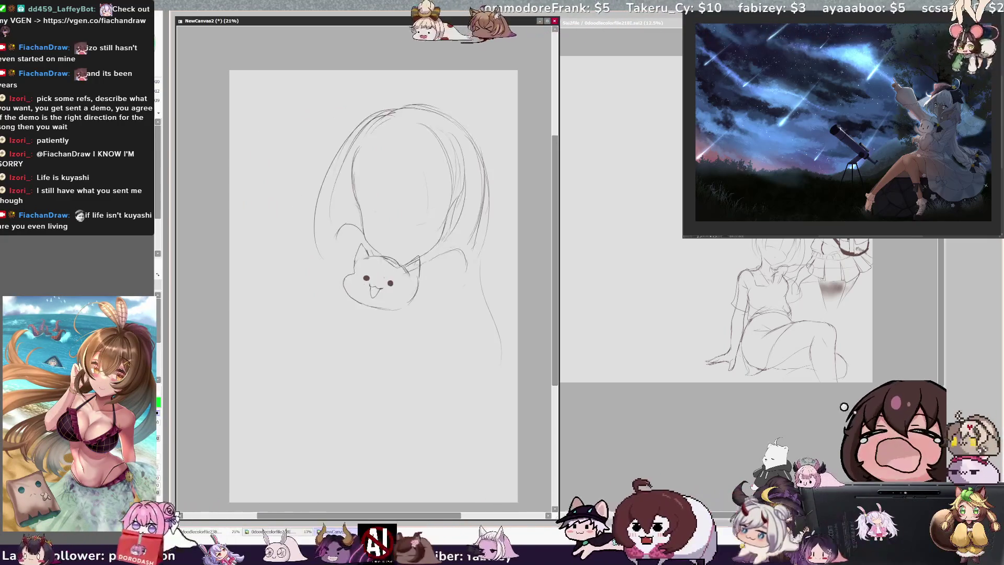
pyautogui.moveTo(343, 257); pyautogui.dragTo(422, 339)
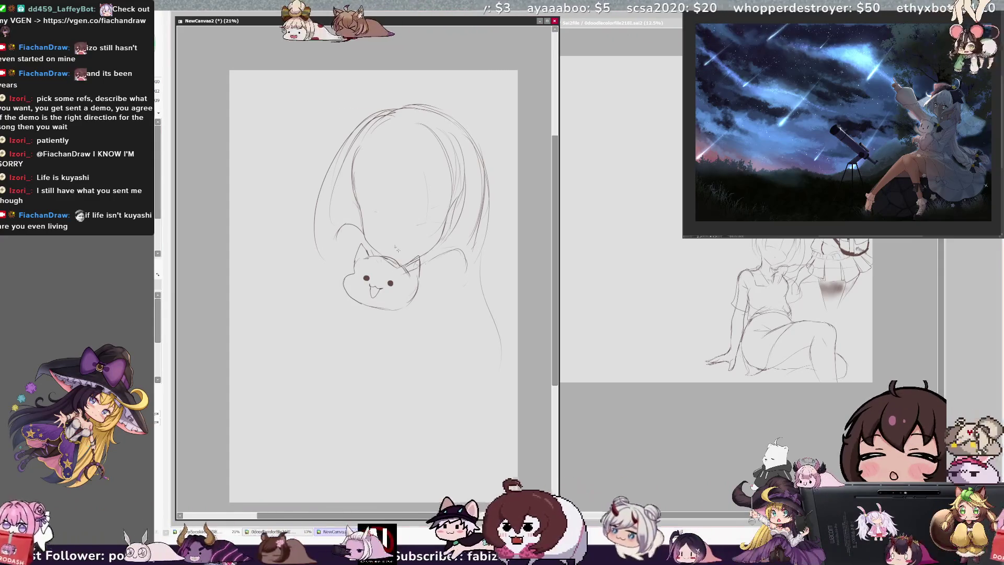
# Lasso-move the cat about 60 px higher and pencil a small paw with toe lines.
pyautogui.moveTo(484, 358); pyautogui.dragTo(489, 327)
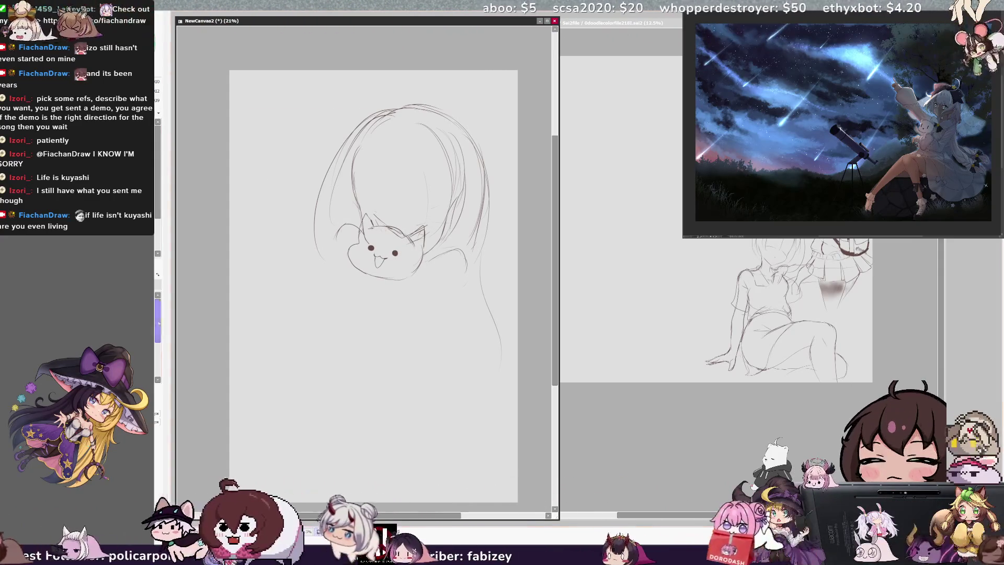
pyautogui.moveTo(344, 256); pyautogui.dragTo(345, 268)
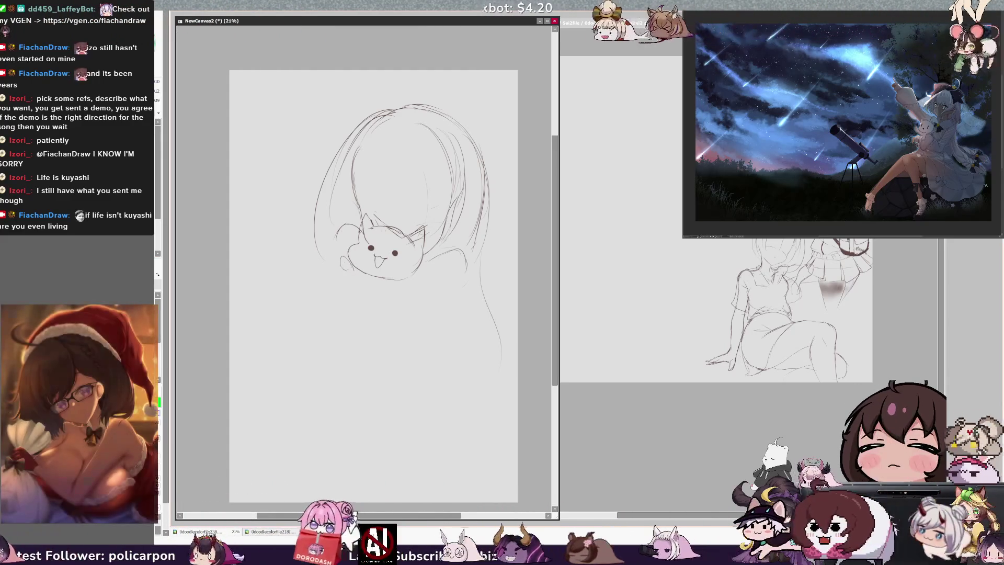
pyautogui.moveTo(339, 260); pyautogui.dragTo(346, 264)
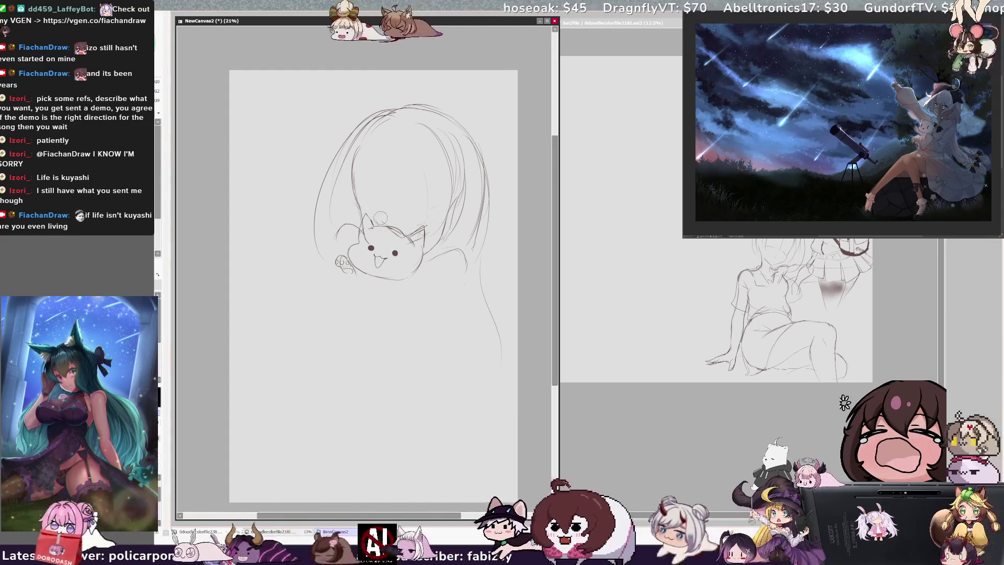
# Add inner-ear lines to the cat, erase its lower chin line, and sketch a face oval inside the head.
pyautogui.moveTo(410, 234); pyautogui.dragTo(422, 242)
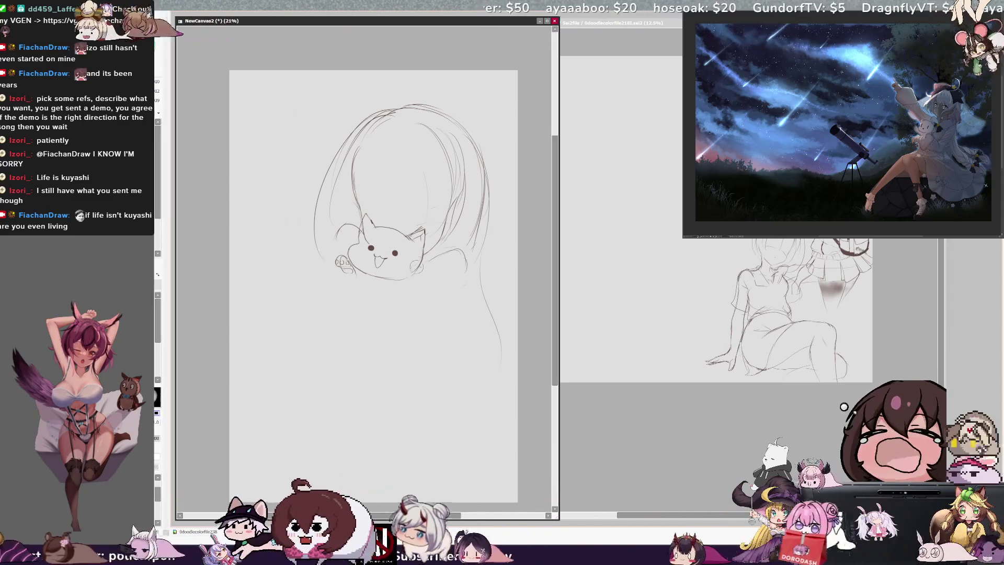
pyautogui.moveTo(414, 276); pyautogui.dragTo(361, 273)
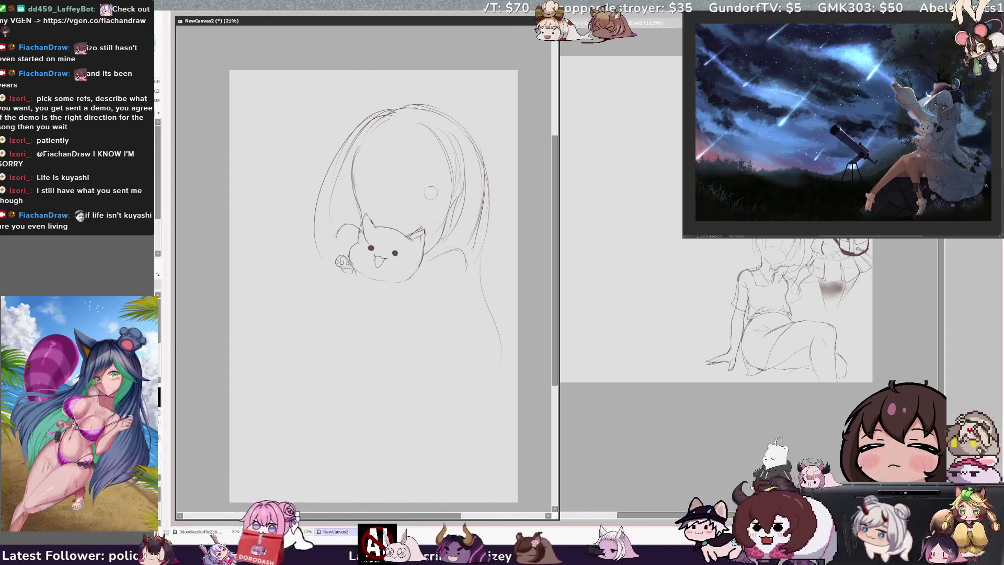
pyautogui.moveTo(415, 205); pyautogui.dragTo(402, 216)
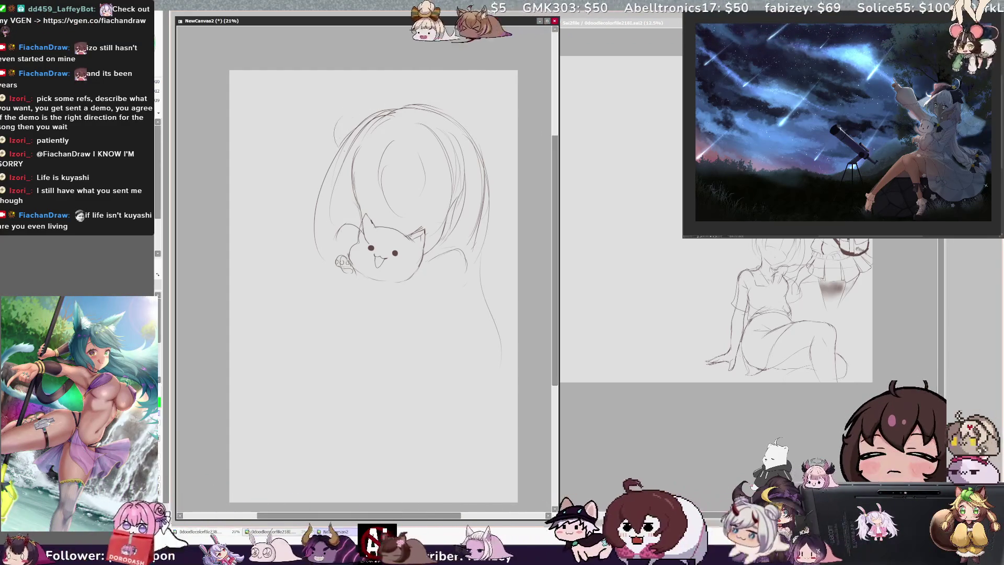
# Sketch a large hat arc over the head and a hair stroke down its right side, keeping the face oval.
pyautogui.moveTo(335, 143); pyautogui.dragTo(501, 201)
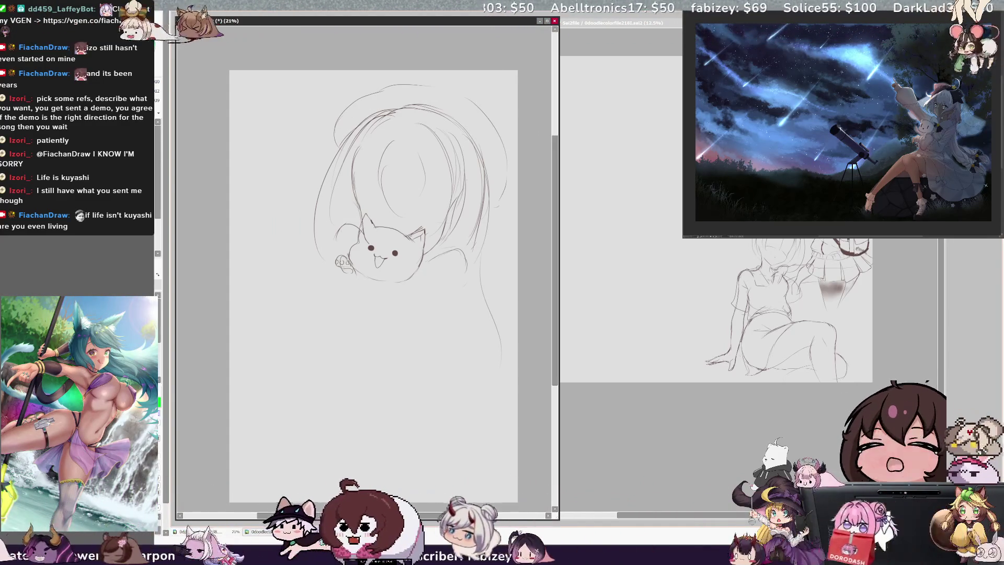
pyautogui.moveTo(465, 127); pyautogui.dragTo(489, 207)
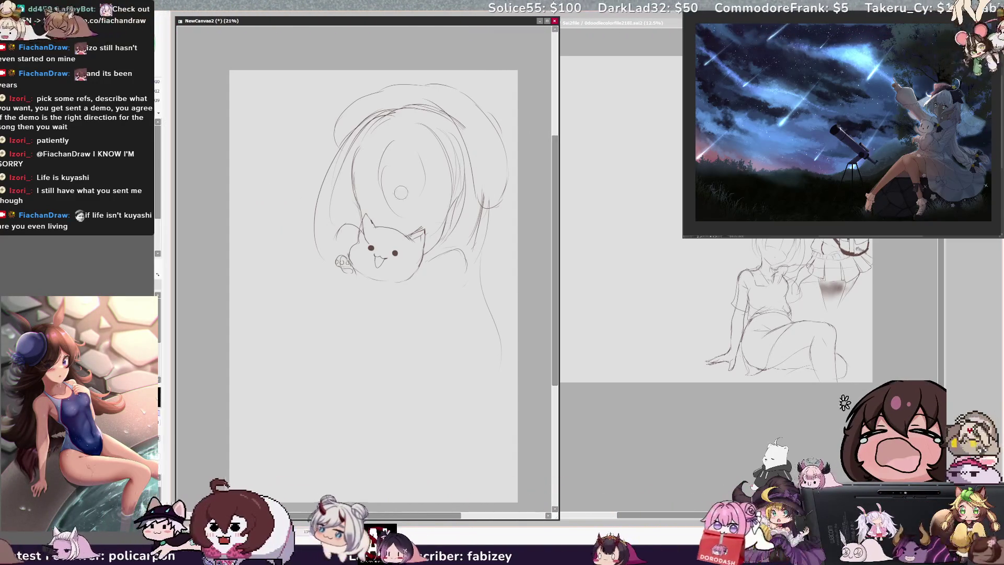
pyautogui.hotkey('ctrl', 'z')
pyautogui.hotkey('ctrl', 'y')
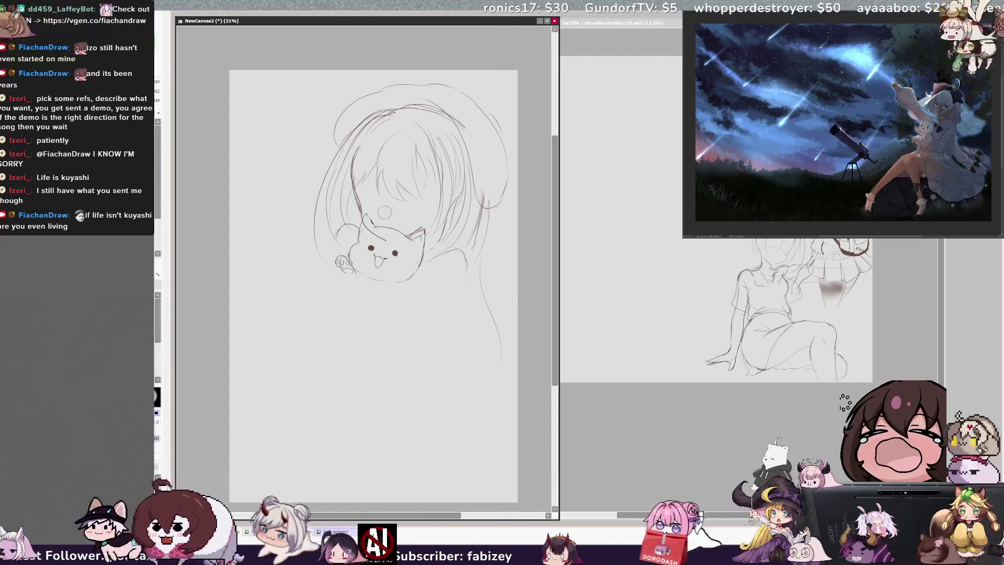
pyautogui.hotkey('alt', 'Tab')
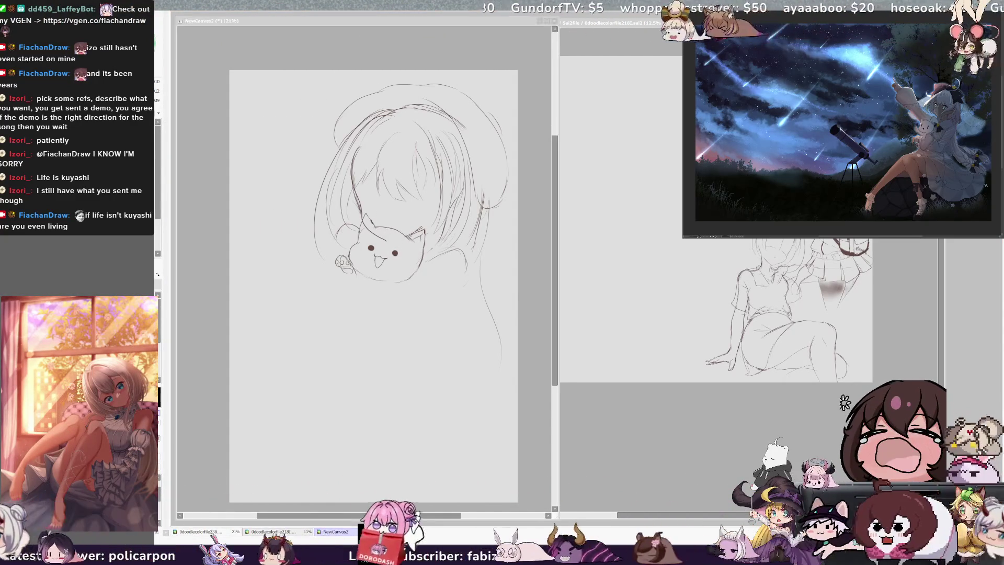
pyautogui.hotkey('ctrl', 'Tab')
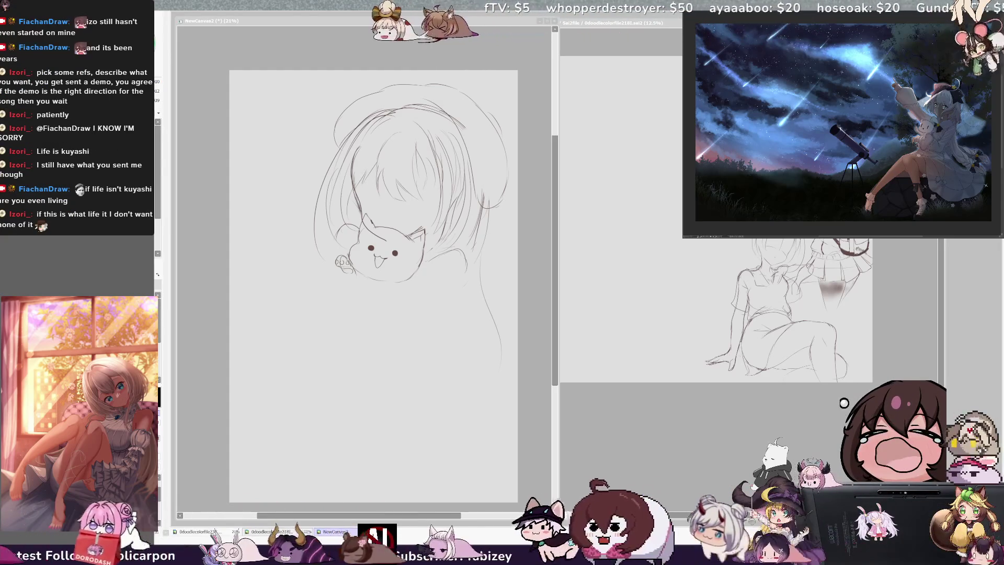